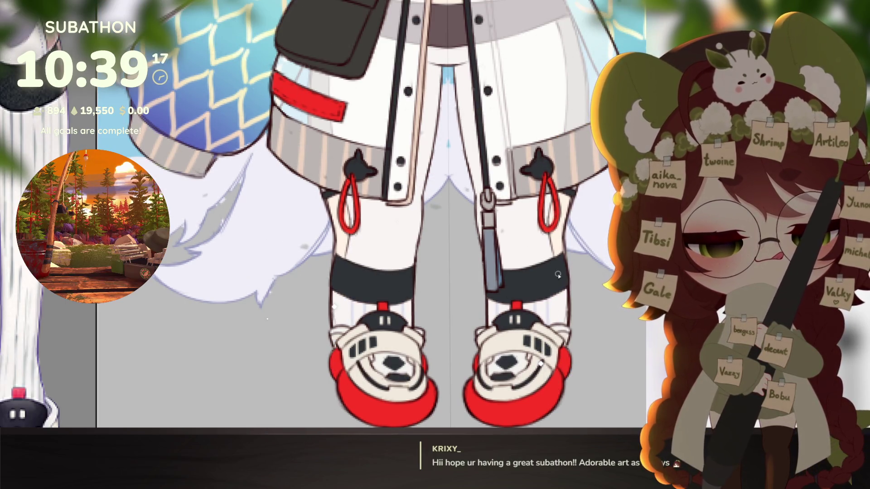
Narrow the reference image view and recentre the chibi character on screen
{"action": "scroll", "coordinate": [558, 275], "scroll_direction": "down", "scroll_amount": 5}
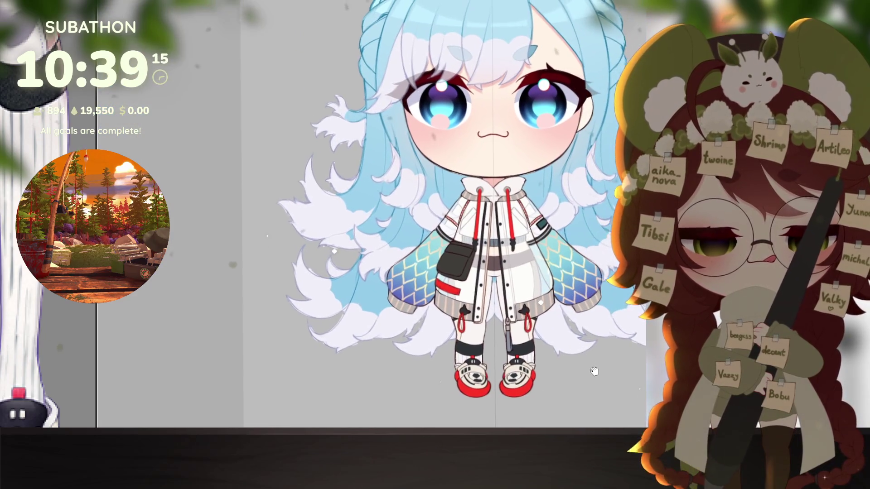
{"action": "scroll", "coordinate": [594, 371], "scroll_direction": "down", "scroll_amount": 3}
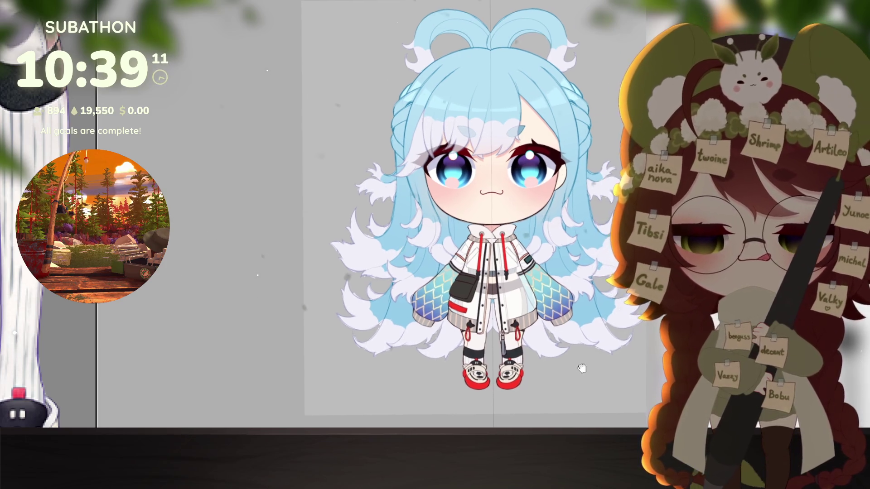
{"action": "scroll", "coordinate": [584, 362], "scroll_direction": "up", "scroll_amount": 1}
{"action": "scroll", "coordinate": [62, 348], "scroll_direction": "up", "scroll_amount": 5}
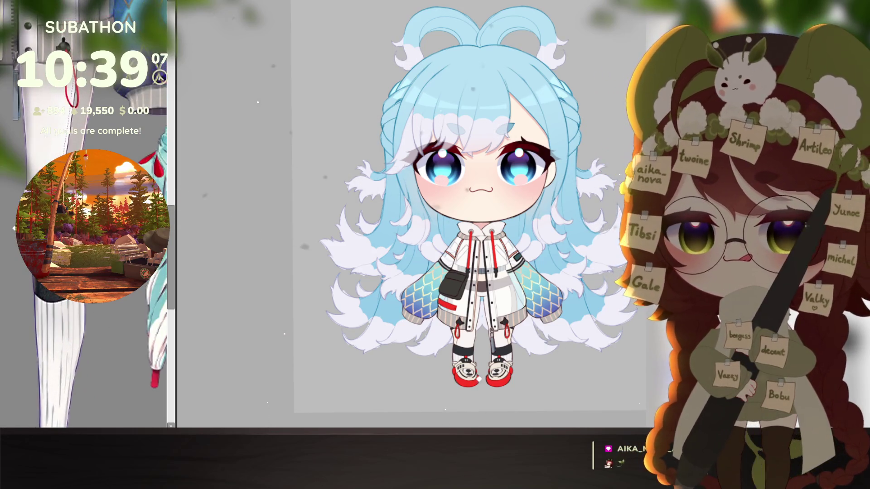
{"action": "scroll", "coordinate": [104, 338], "scroll_direction": "up", "scroll_amount": 5}
{"action": "key", "text": "Tab"}
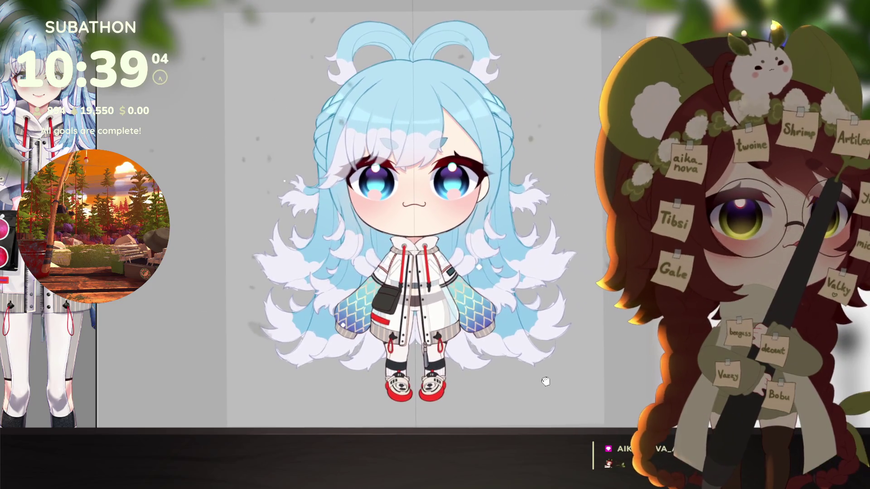
{"action": "left_click_drag", "start_coordinate": [546, 382], "coordinate": [549, 376]}
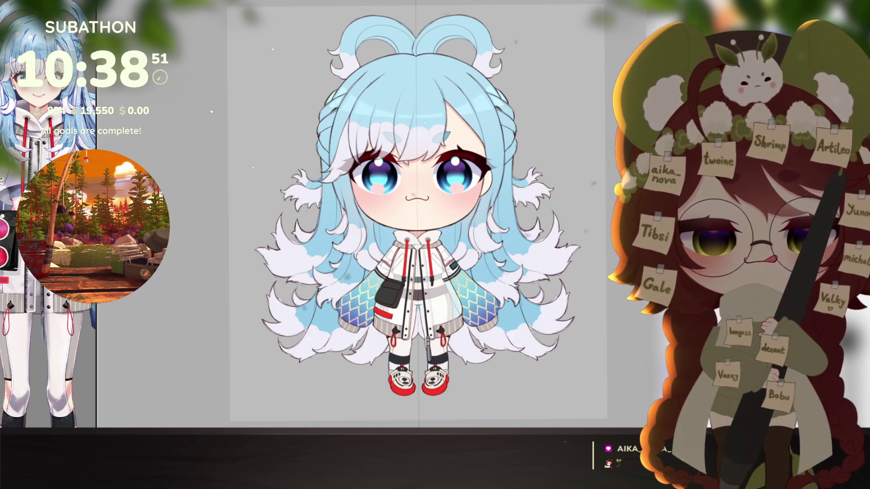
{"action": "mouse_move", "coordinate": [567, 373]}
{"action": "left_mouse_down"}
{"action": "mouse_move", "coordinate": [583, 379]}
{"action": "mouse_move", "coordinate": [584, 370]}
{"action": "left_mouse_up"}
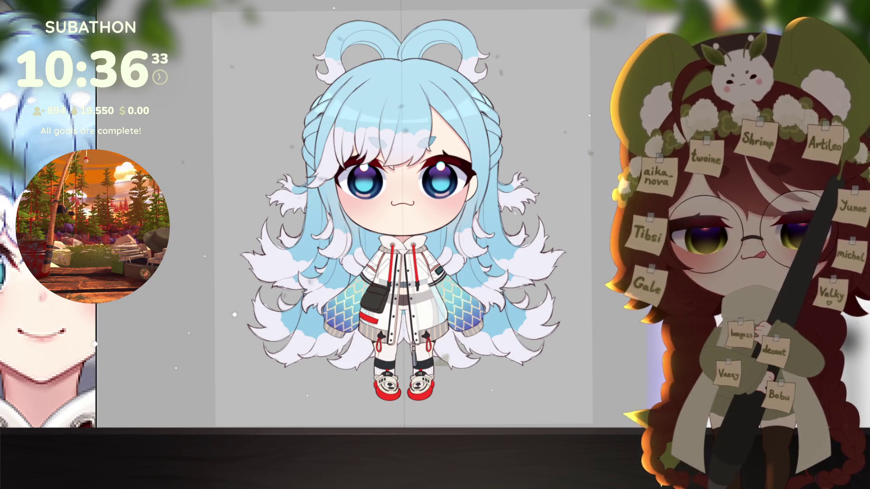
Zoom in on the face and rotate the view so the face sits level
{"action": "key", "text": "ctrl+plus"}
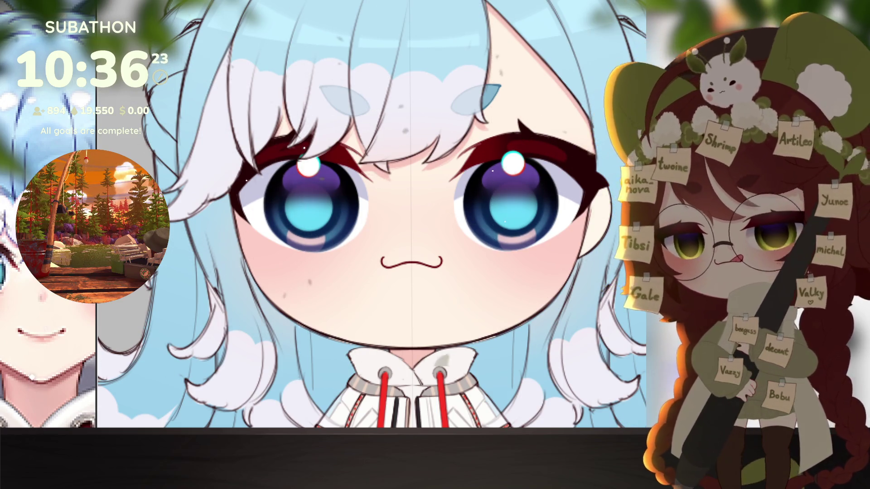
{"action": "left_click_drag", "start_coordinate": [453, 271], "coordinate": [506, 295]}
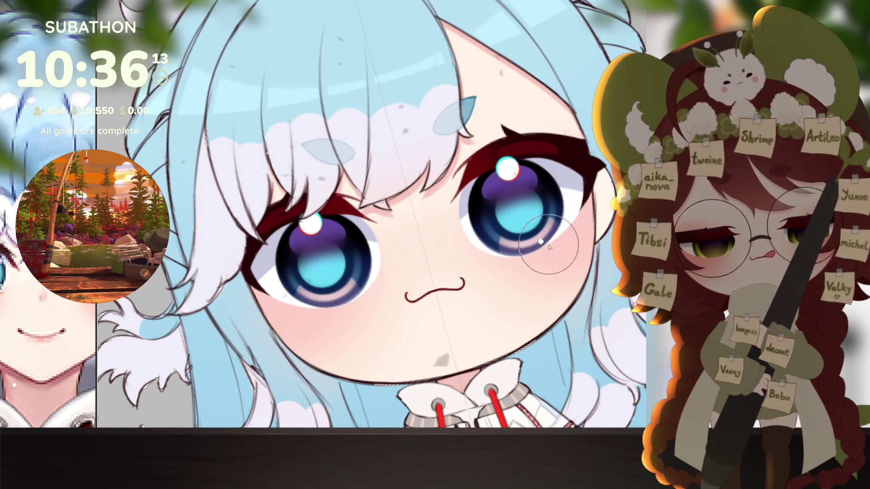
{"action": "scroll", "coordinate": [536, 302], "scroll_direction": "down", "scroll_amount": 5}
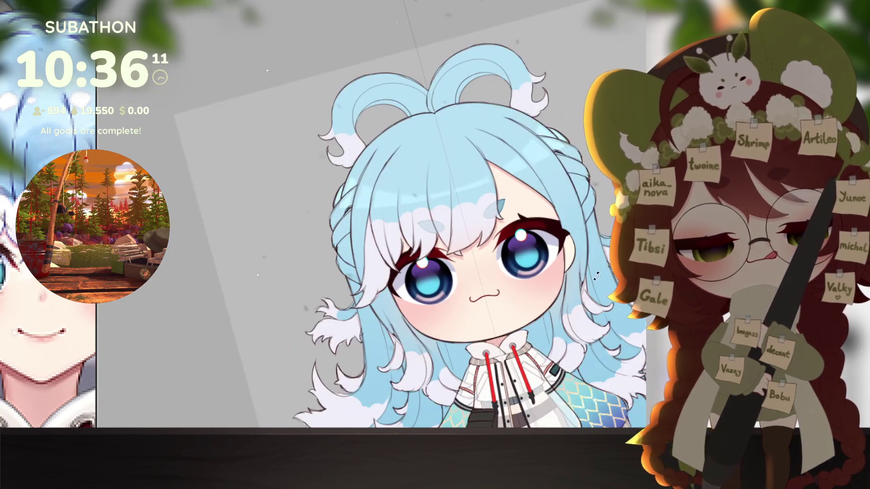
{"action": "scroll", "coordinate": [524, 283], "scroll_direction": "up", "scroll_amount": 5}
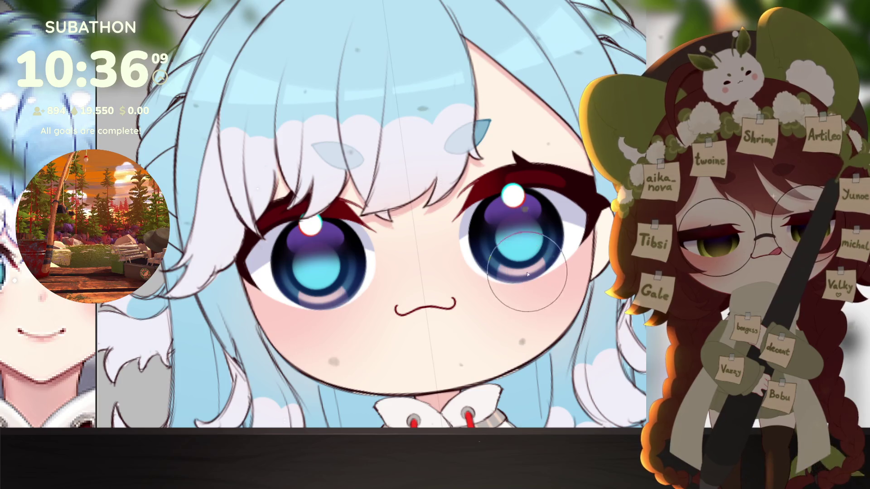
{"action": "left_click_drag", "start_coordinate": [532, 273], "coordinate": [550, 283]}
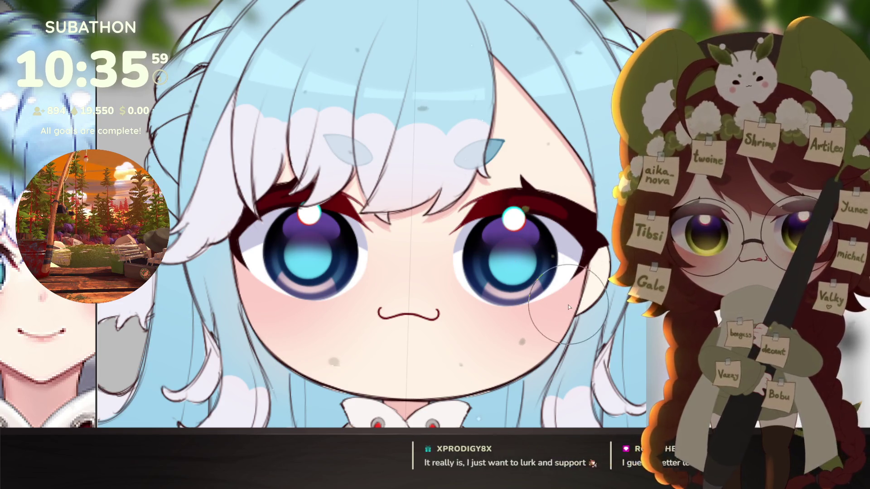
{"action": "left_click_drag", "start_coordinate": [573, 328], "coordinate": [597, 301]}
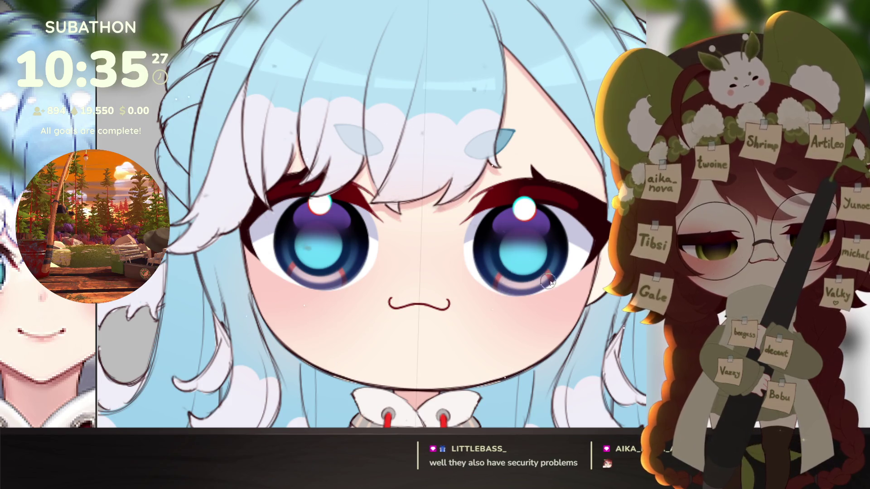
{"action": "scroll", "coordinate": [562, 302], "scroll_direction": "down", "scroll_amount": 4}
{"action": "scroll", "coordinate": [564, 304], "scroll_direction": "up", "scroll_amount": 4}
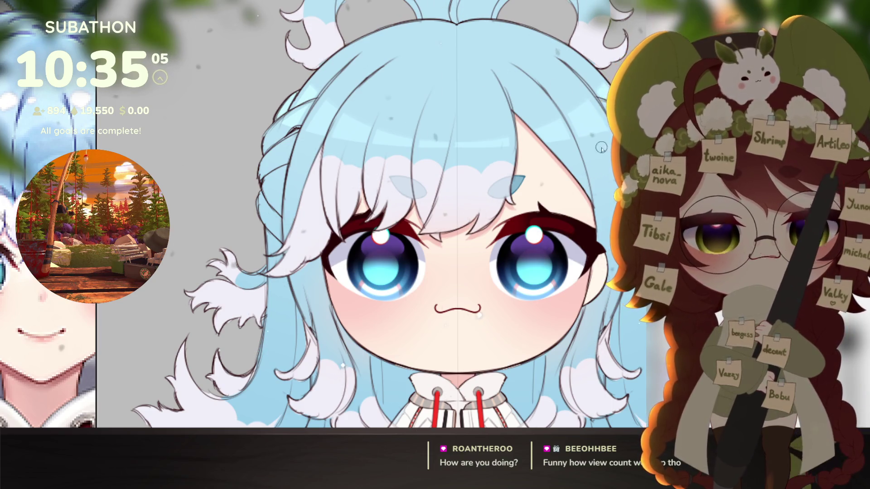
{"action": "scroll", "coordinate": [528, 253], "scroll_direction": "up", "scroll_amount": 3}
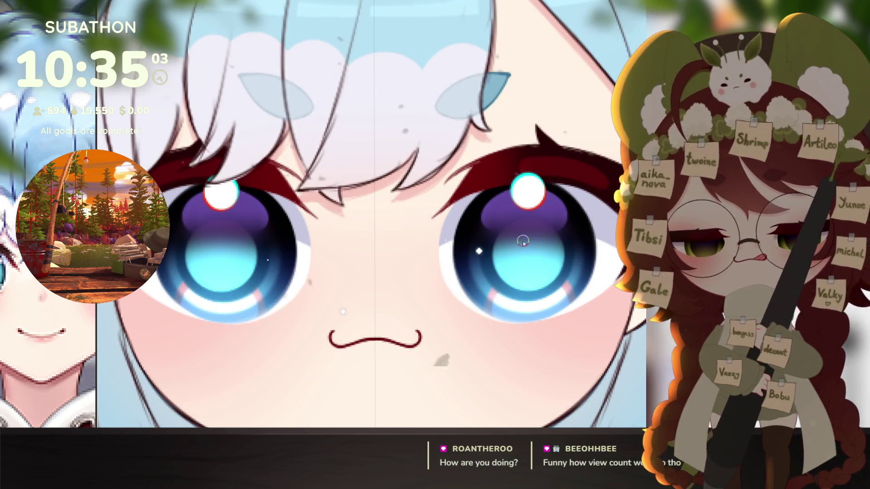
Paint a short white mirrored highlight in both pupils, then zoom out to the whole character
{"action": "mouse_move", "coordinate": [526, 251]}
{"action": "left_mouse_down"}
{"action": "mouse_move", "coordinate": [529, 264]}
{"action": "mouse_move", "coordinate": [529, 246]}
{"action": "left_mouse_up"}
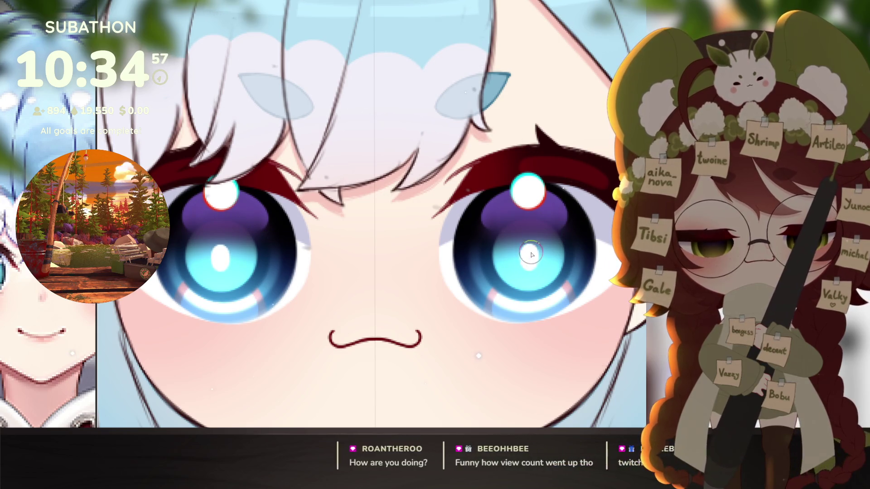
{"action": "key", "text": "ctrl+0"}
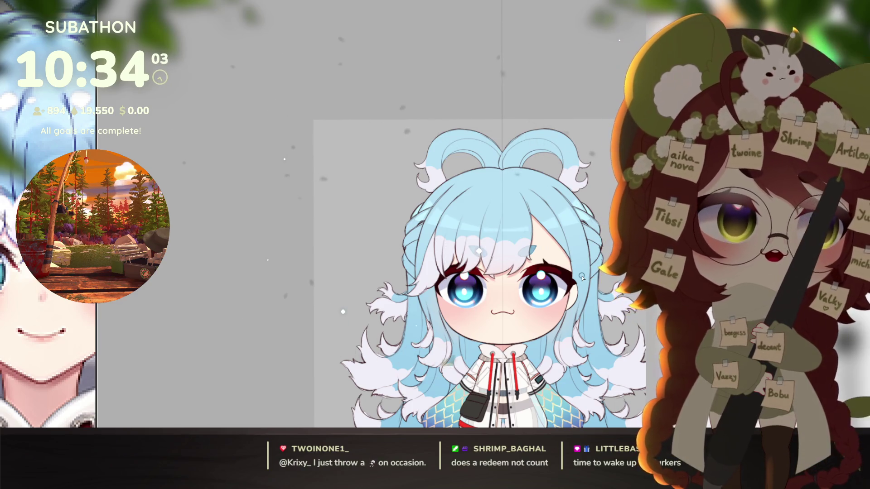
{"action": "scroll", "coordinate": [521, 313], "scroll_direction": "up", "scroll_amount": 5}
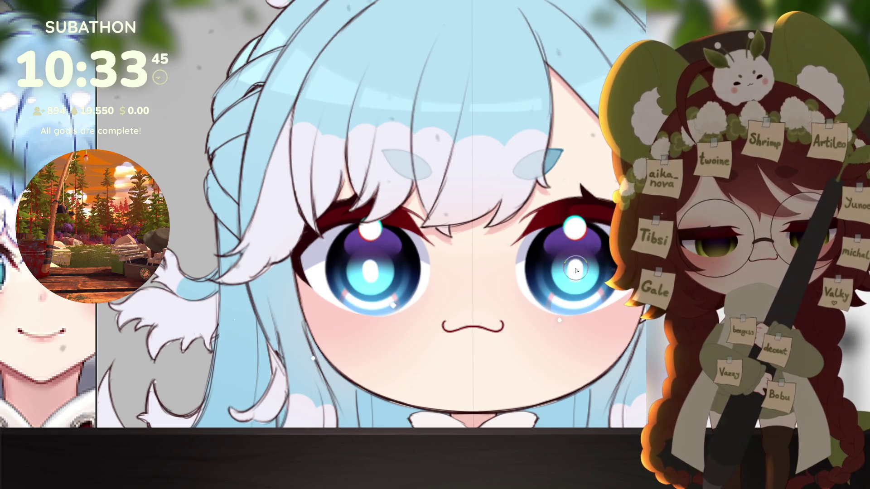
{"action": "key", "text": "ctrl+z"}
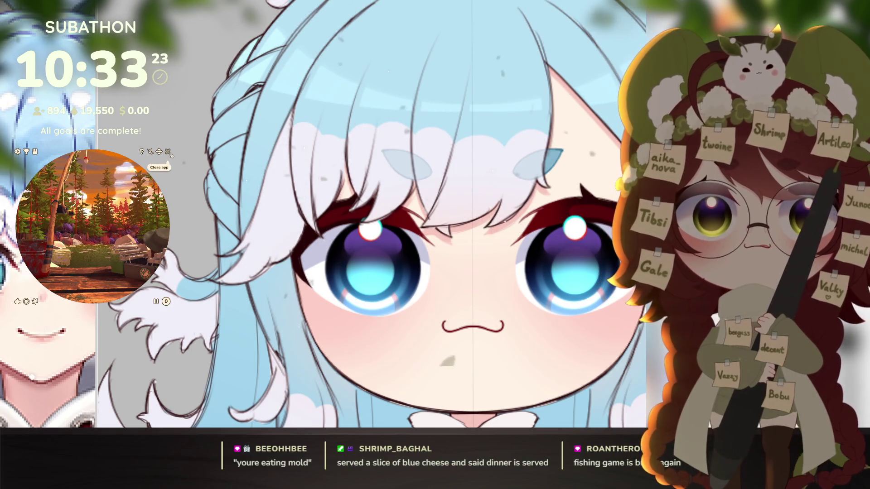
{"action": "left_click", "coordinate": [168, 151]}
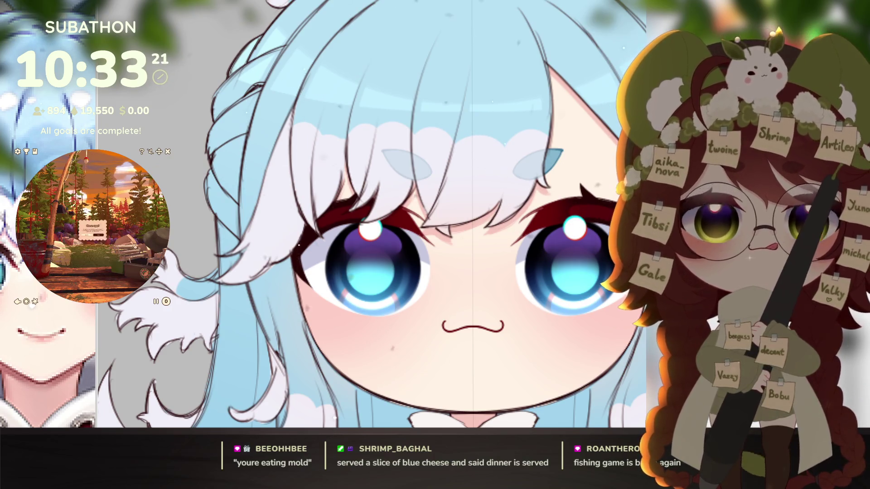
{"action": "left_click", "coordinate": [99, 235]}
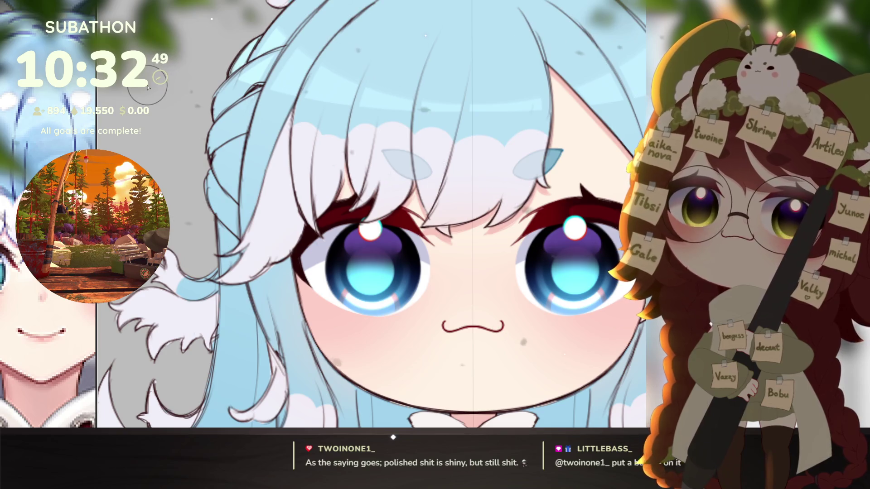
{"action": "scroll", "coordinate": [147, 87], "scroll_direction": "down", "scroll_amount": 1}
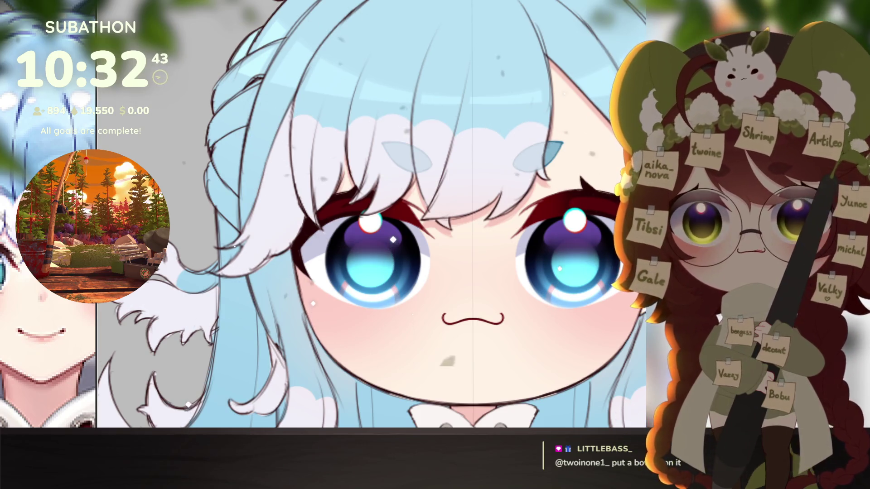
Paint a salmon-red arc across the lower iris, softened with pale pink inside
{"action": "left_click_drag", "start_coordinate": [586, 277], "coordinate": [534, 264]}
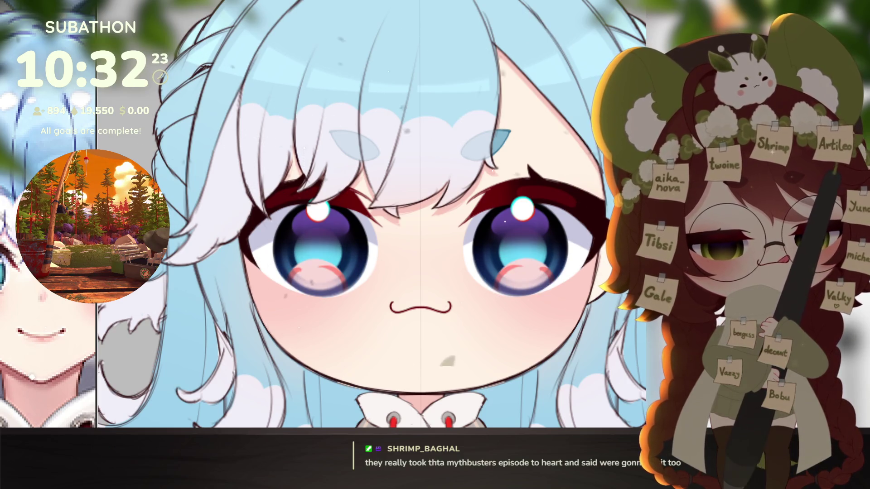
{"action": "scroll", "coordinate": [523, 222], "scroll_direction": "up", "scroll_amount": 3}
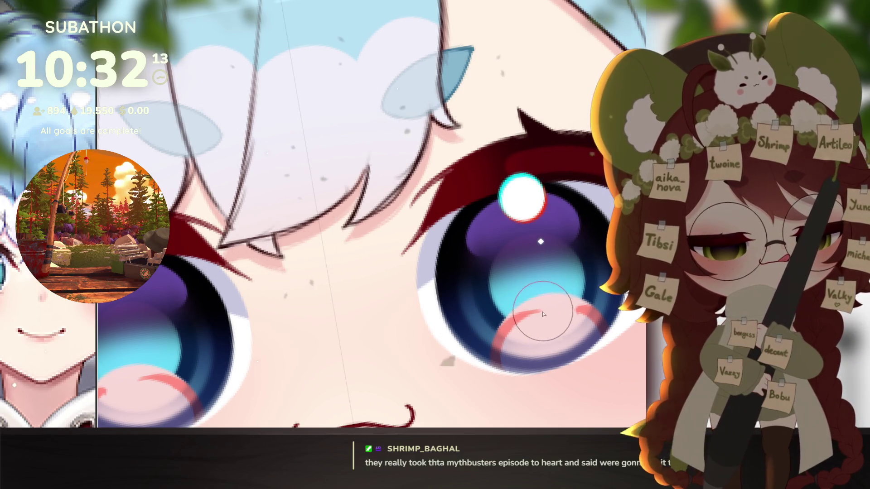
{"action": "mouse_move", "coordinate": [502, 330]}
{"action": "left_mouse_down"}
{"action": "mouse_move", "coordinate": [531, 299]}
{"action": "mouse_move", "coordinate": [559, 295]}
{"action": "mouse_move", "coordinate": [598, 310]}
{"action": "left_mouse_up"}
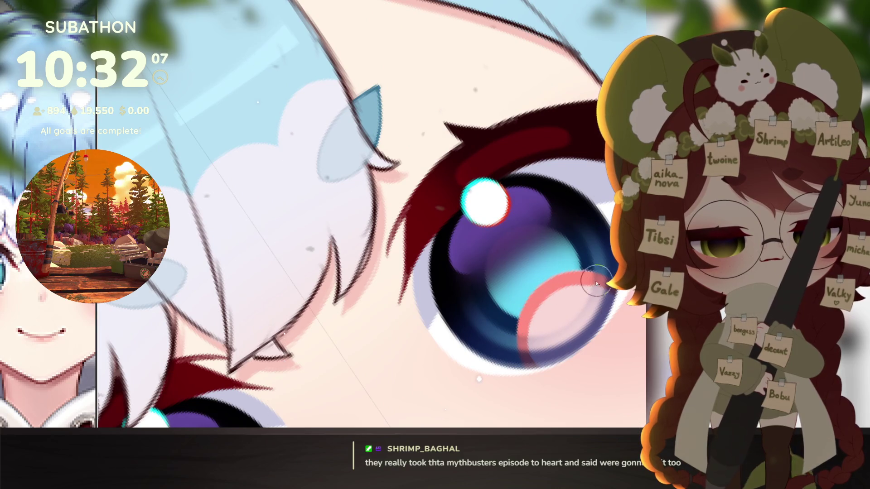
{"action": "left_click_drag", "start_coordinate": [596, 283], "coordinate": [547, 371]}
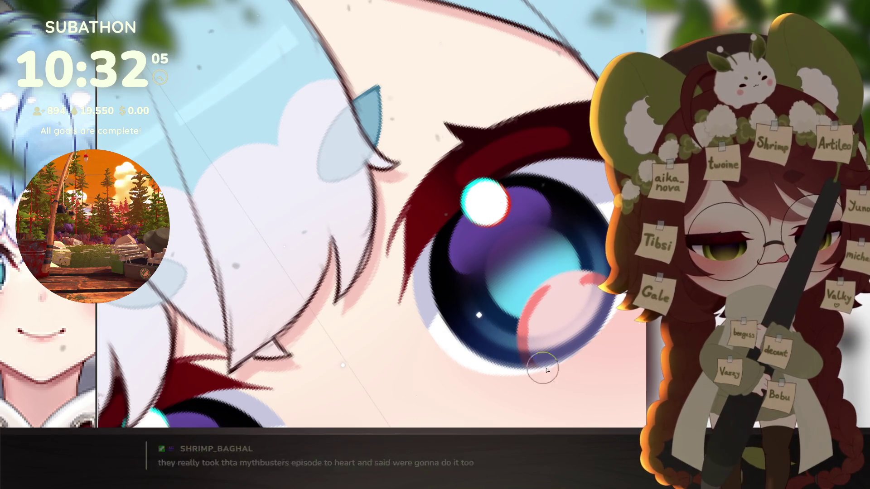
{"action": "mouse_move", "coordinate": [517, 338]}
{"action": "left_mouse_down"}
{"action": "mouse_move", "coordinate": [539, 299]}
{"action": "mouse_move", "coordinate": [572, 290]}
{"action": "left_mouse_up"}
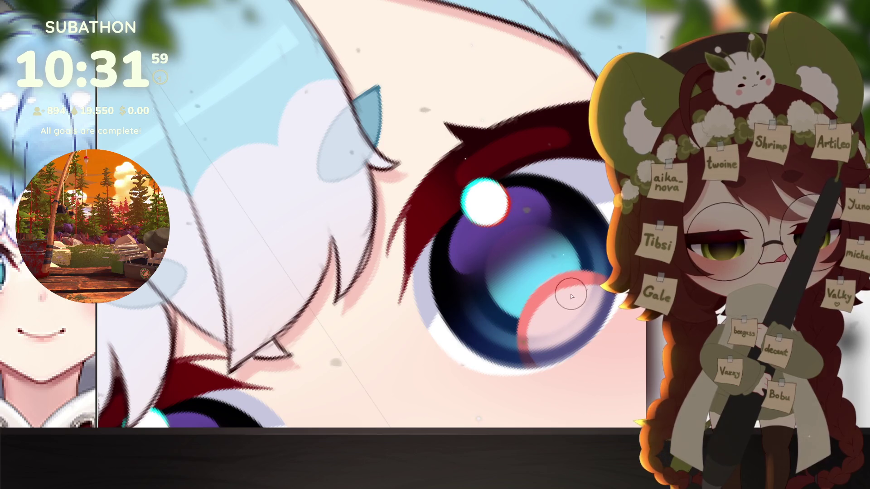
Undo and redo to compare pink arcs against plain bright white lower highlights
{"action": "scroll", "coordinate": [615, 316], "scroll_direction": "down", "scroll_amount": 6}
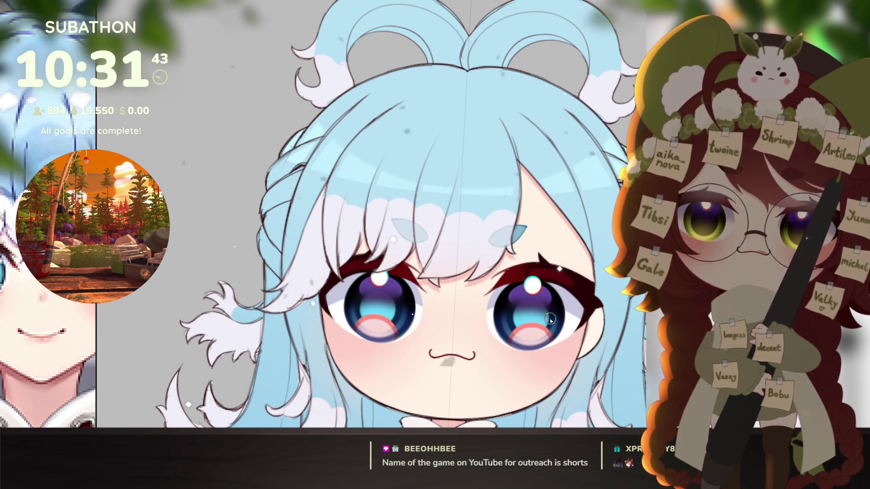
{"action": "scroll", "coordinate": [603, 343], "scroll_direction": "down", "scroll_amount": 5}
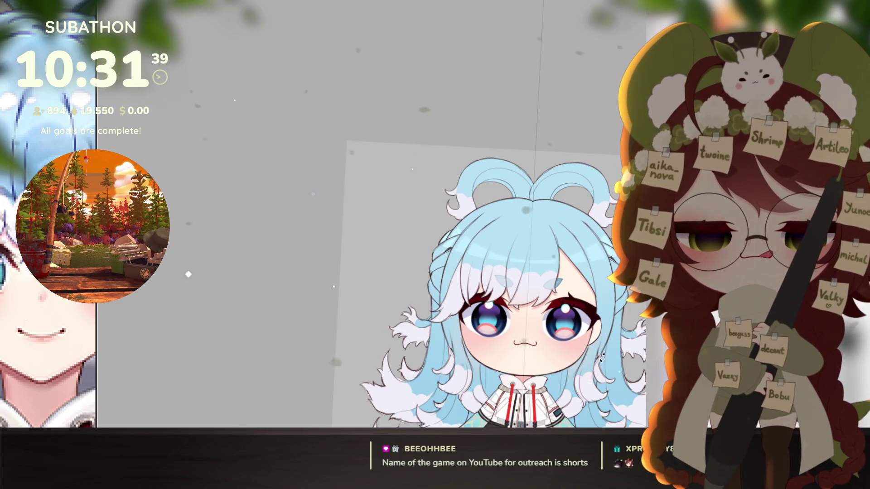
{"action": "scroll", "coordinate": [595, 341], "scroll_direction": "up", "scroll_amount": 3}
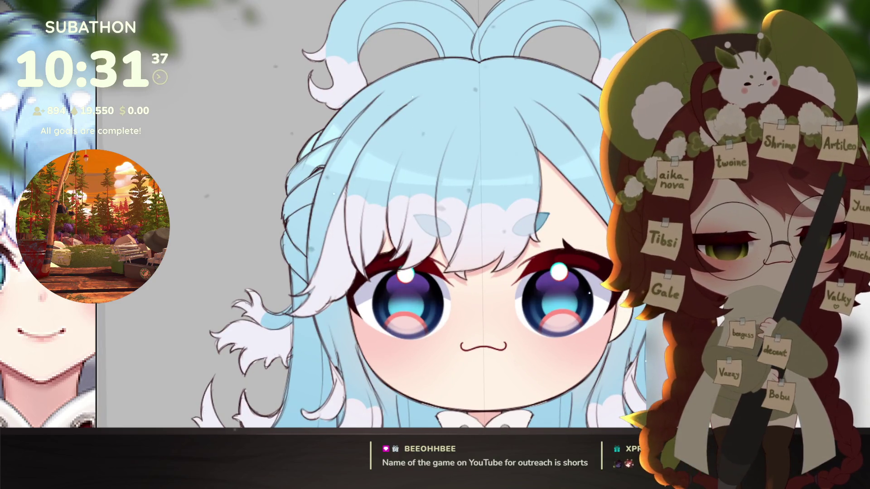
{"action": "key", "text": "ctrl+z"}
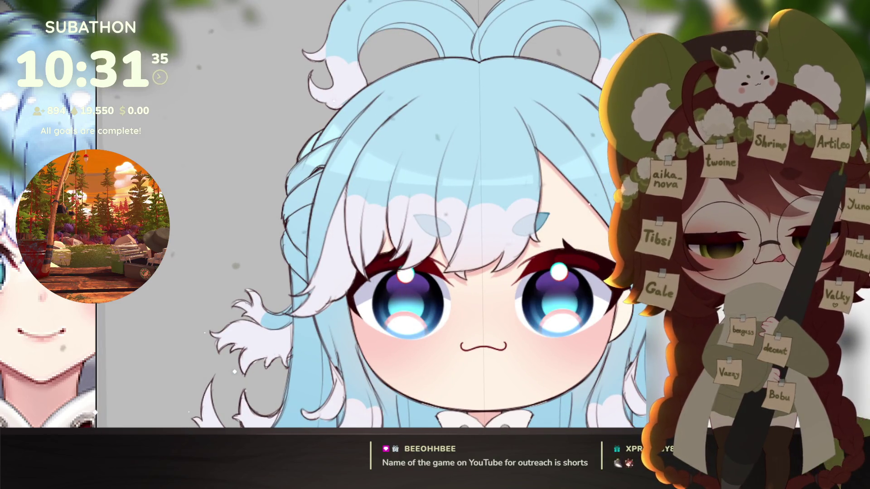
{"action": "scroll", "coordinate": [575, 316], "scroll_direction": "up", "scroll_amount": 4}
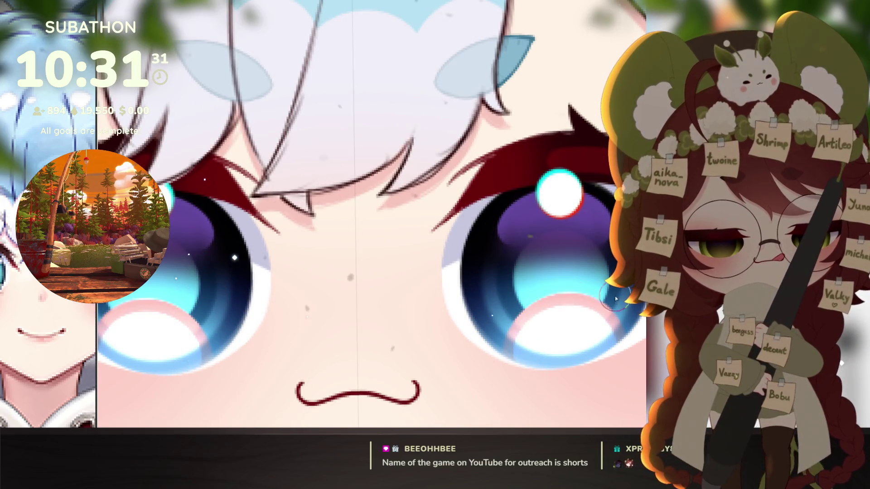
{"action": "key", "text": "ctrl+shift+z"}
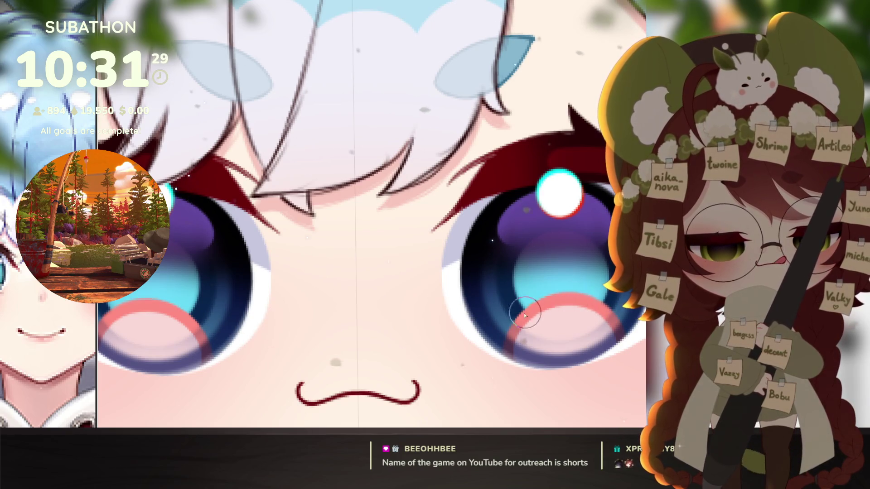
{"action": "scroll", "coordinate": [619, 326], "scroll_direction": "down", "scroll_amount": 5}
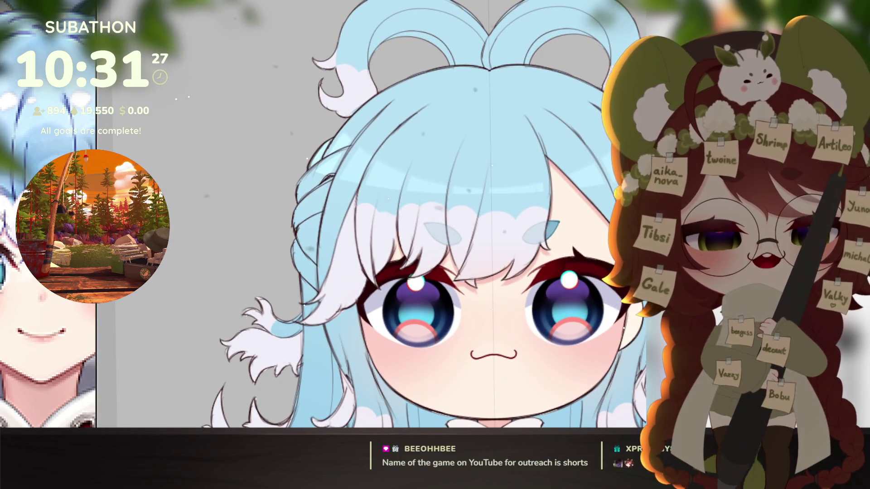
{"action": "key", "text": "ctrl+z"}
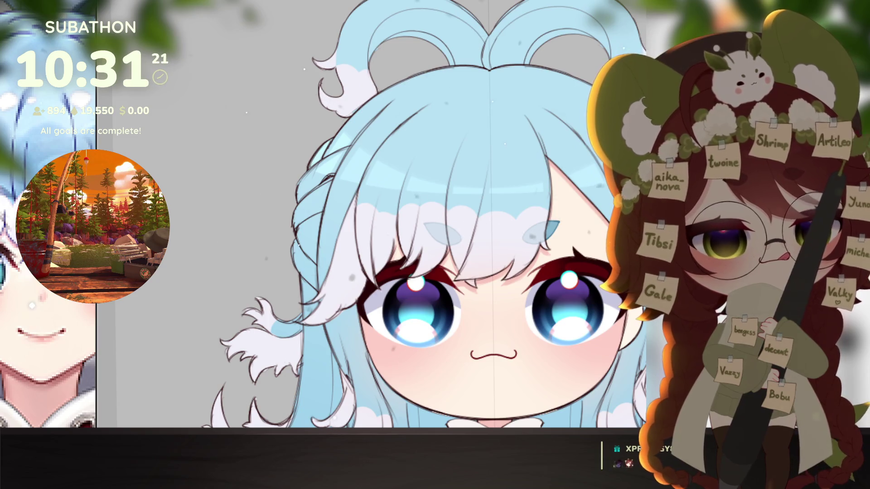
Redo twice to bring back the darker ring and pink arc eye highlights
{"action": "key", "text": "ctrl+y"}
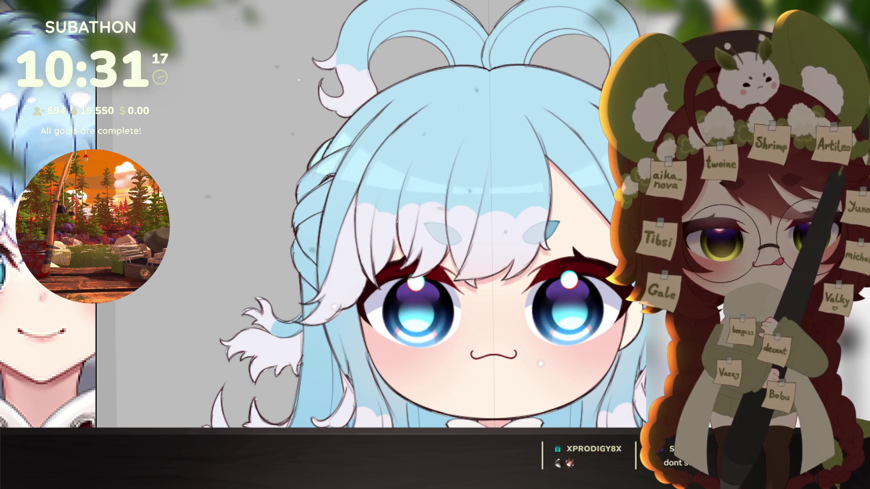
{"action": "key", "text": "ctrl+y"}
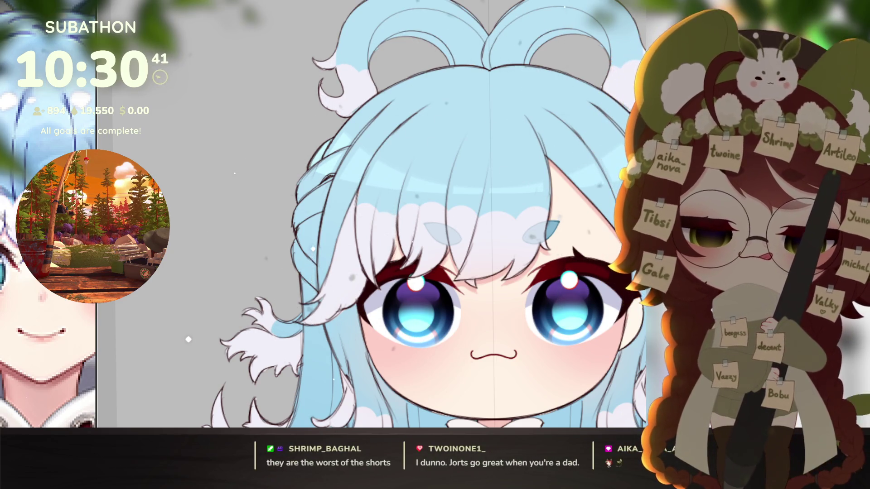
{"action": "left_click_drag", "start_coordinate": [564, 343], "coordinate": [539, 343]}
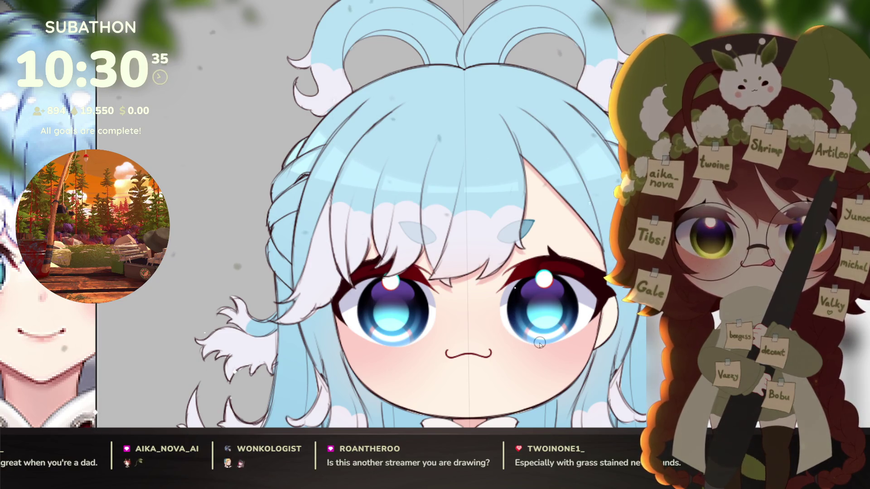
{"action": "left_click_drag", "start_coordinate": [539, 343], "coordinate": [540, 339]}
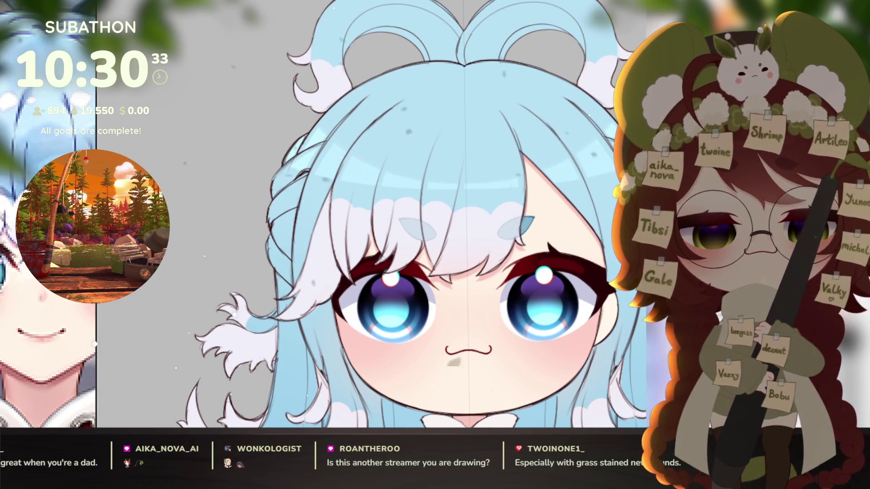
{"action": "left_click", "coordinate": [565, 332]}
{"action": "left_click_drag", "start_coordinate": [559, 370], "coordinate": [544, 337]}
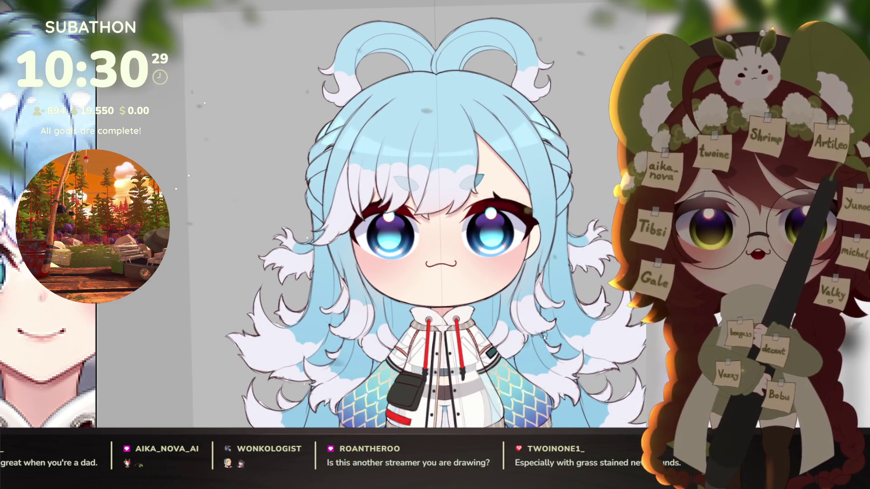
{"action": "left_click_drag", "start_coordinate": [542, 310], "coordinate": [578, 337]}
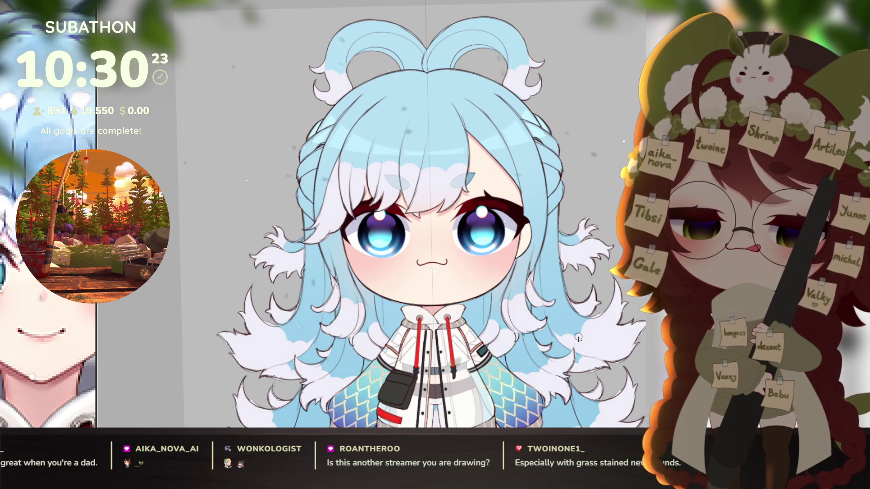
{"action": "scroll", "coordinate": [560, 329], "scroll_direction": "down", "scroll_amount": 5}
{"action": "scroll", "coordinate": [572, 325], "scroll_direction": "up", "scroll_amount": 3}
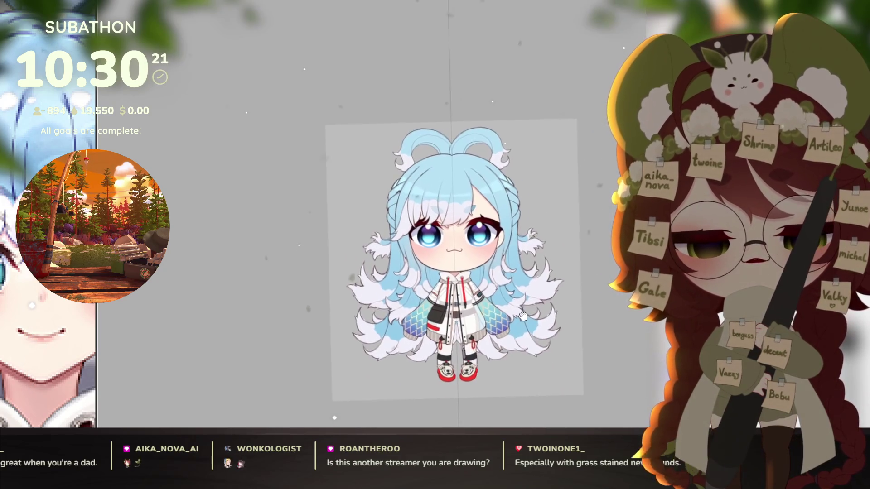
{"action": "left_click_drag", "start_coordinate": [529, 341], "coordinate": [559, 349]}
{"action": "mouse_move", "coordinate": [536, 323]}
{"action": "left_mouse_down"}
{"action": "mouse_move", "coordinate": [612, 263]}
{"action": "mouse_move", "coordinate": [573, 331]}
{"action": "left_mouse_up"}
{"action": "scroll", "coordinate": [574, 331], "scroll_direction": "up", "scroll_amount": 5}
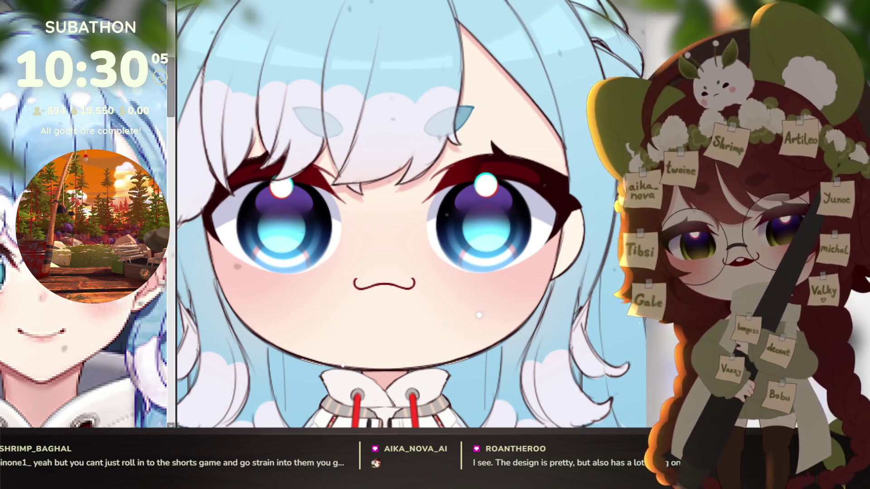
Bring up the original character reference and enlarge its window to show the full figure
{"action": "key", "text": "alt+Tab"}
{"action": "left_click_drag", "start_coordinate": [456, 216], "coordinate": [604, 229]}
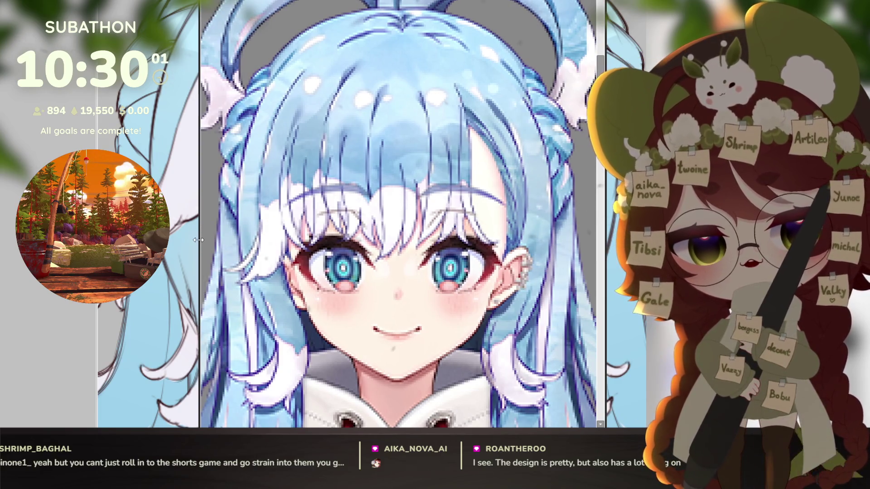
{"action": "left_click_drag", "start_coordinate": [193, 245], "coordinate": [52, 246]}
{"action": "scroll", "coordinate": [455, 275], "scroll_direction": "down", "scroll_amount": 5}
{"action": "scroll", "coordinate": [454, 274], "scroll_direction": "down", "scroll_amount": 3}
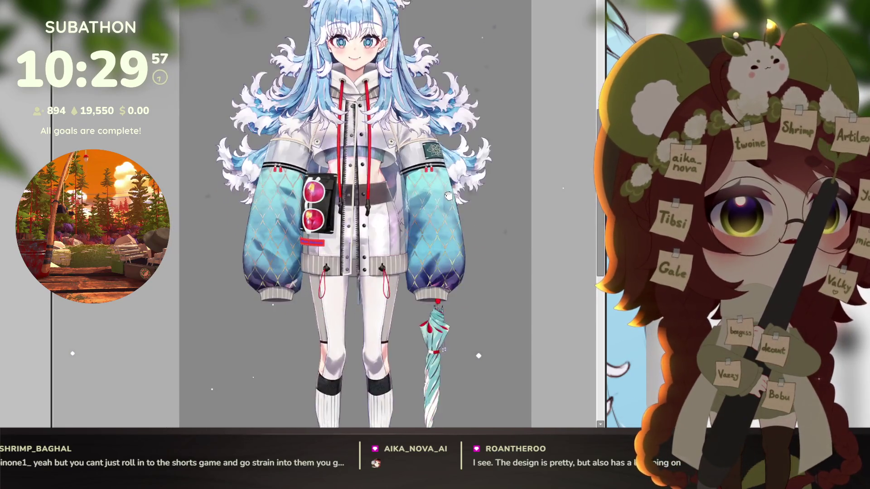
{"action": "scroll", "coordinate": [455, 267], "scroll_direction": "up", "scroll_amount": 1}
{"action": "scroll", "coordinate": [455, 266], "scroll_direction": "up", "scroll_amount": 3}
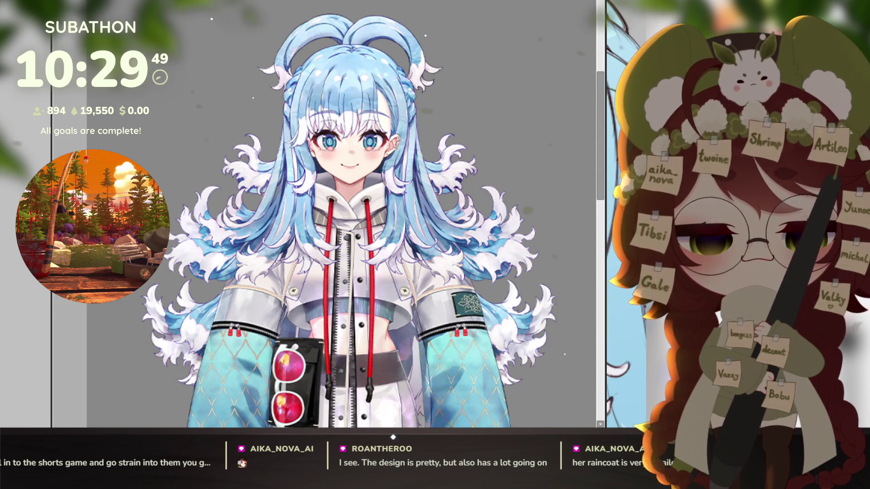
Narrow the reference window to uncover the chibi drawing beside it
{"action": "left_click_drag", "start_coordinate": [604, 56], "coordinate": [96, 55]}
{"action": "scroll", "coordinate": [487, 308], "scroll_direction": "down", "scroll_amount": 3}
{"action": "scroll", "coordinate": [487, 308], "scroll_direction": "down", "scroll_amount": 3}
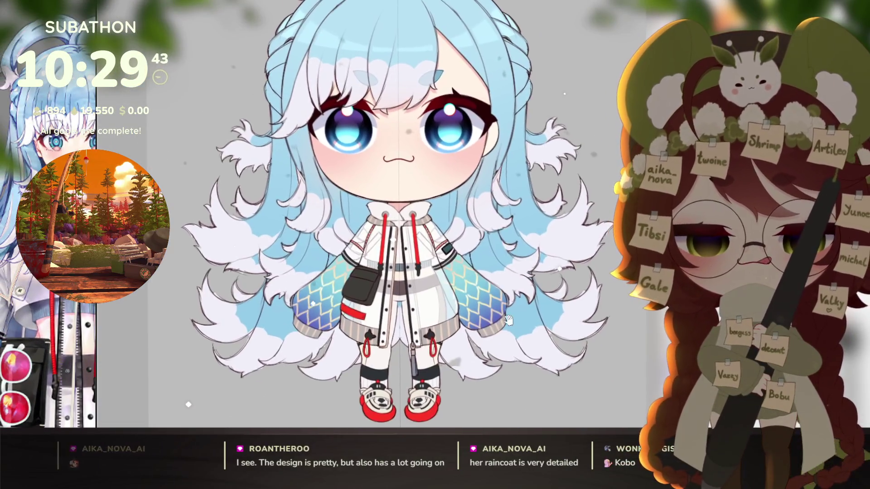
{"action": "scroll", "coordinate": [467, 360], "scroll_direction": "up", "scroll_amount": 3}
{"action": "scroll", "coordinate": [467, 360], "scroll_direction": "down", "scroll_amount": 3}
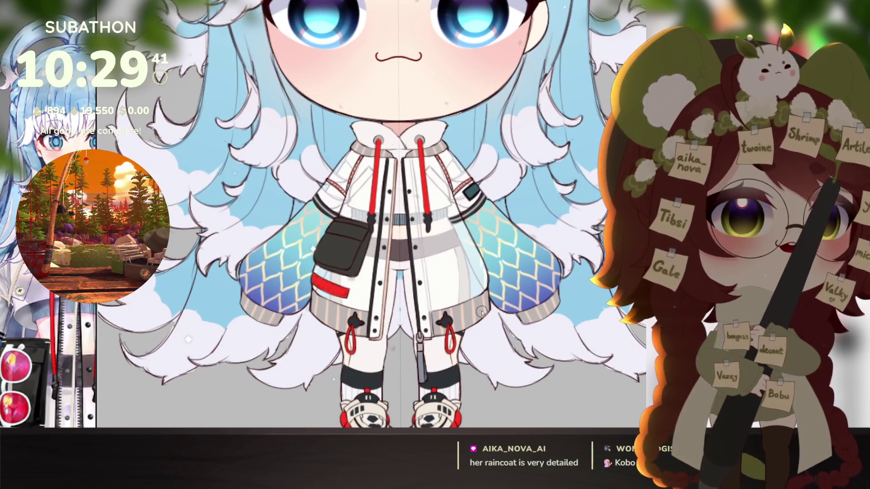
{"action": "scroll", "coordinate": [481, 345], "scroll_direction": "up", "scroll_amount": 3}
{"action": "scroll", "coordinate": [482, 345], "scroll_direction": "up", "scroll_amount": 1}
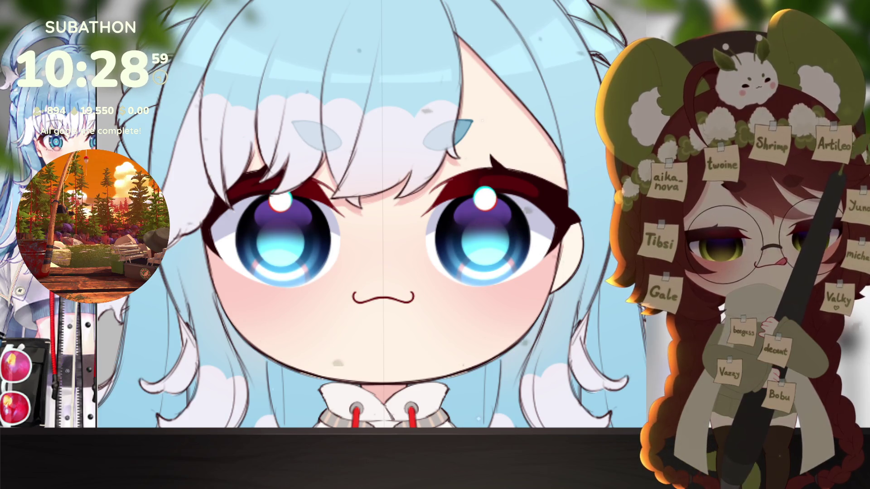
Fit the whole chibi in view, then zoom and centre on the face
{"action": "key", "text": "ctrl+0"}
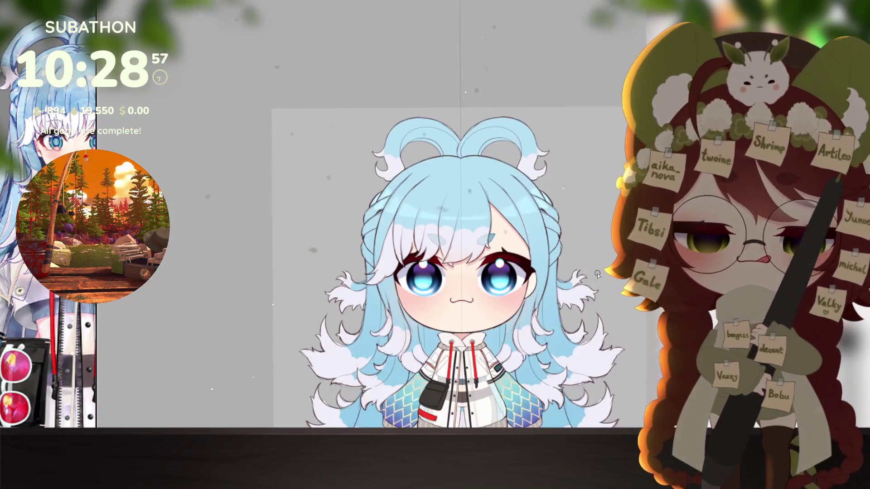
{"action": "scroll", "coordinate": [460, 290], "scroll_direction": "up", "scroll_amount": 3}
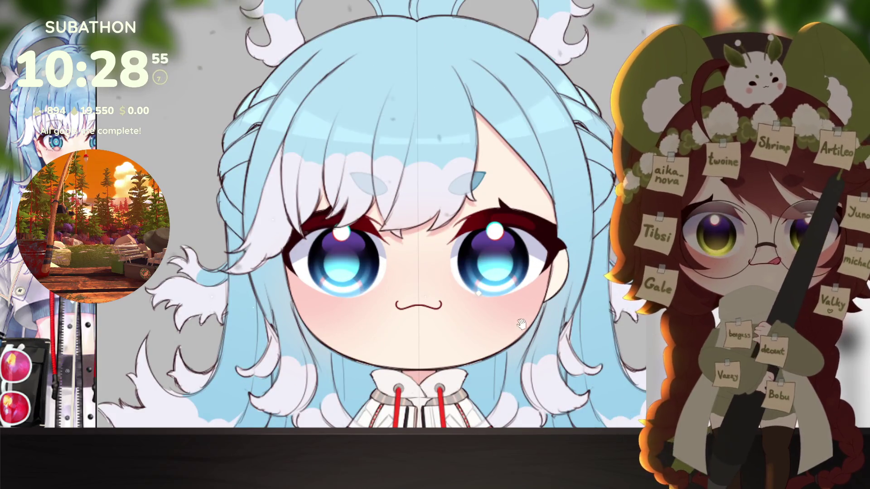
{"action": "left_click_drag", "start_coordinate": [521, 324], "coordinate": [498, 369]}
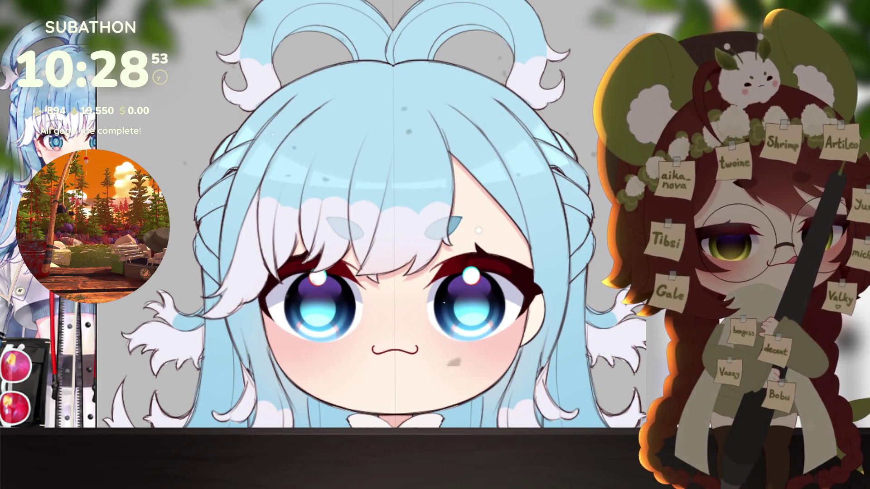
{"action": "scroll", "coordinate": [469, 319], "scroll_direction": "up", "scroll_amount": 3}
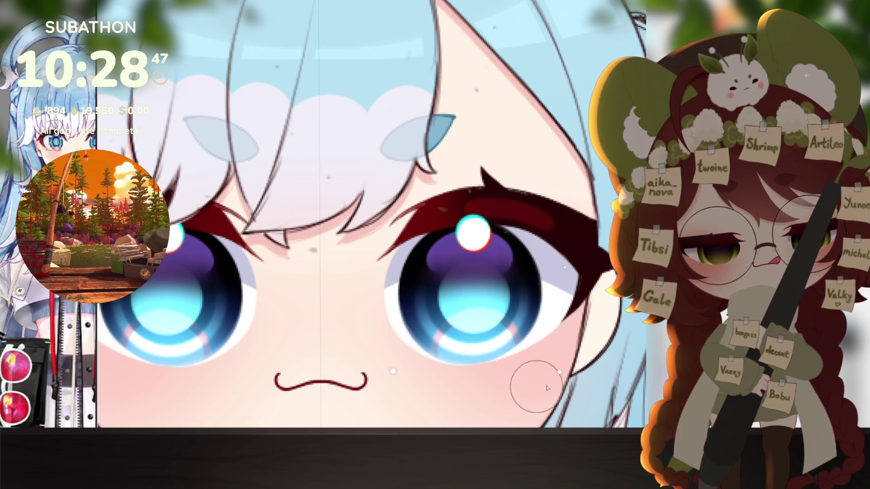
Dab mirrored pupil centres, settling on bright white dots, then zoom out to the full figure
{"action": "left_click_drag", "start_coordinate": [471, 295], "coordinate": [476, 300]}
{"action": "left_click", "coordinate": [474, 298]}
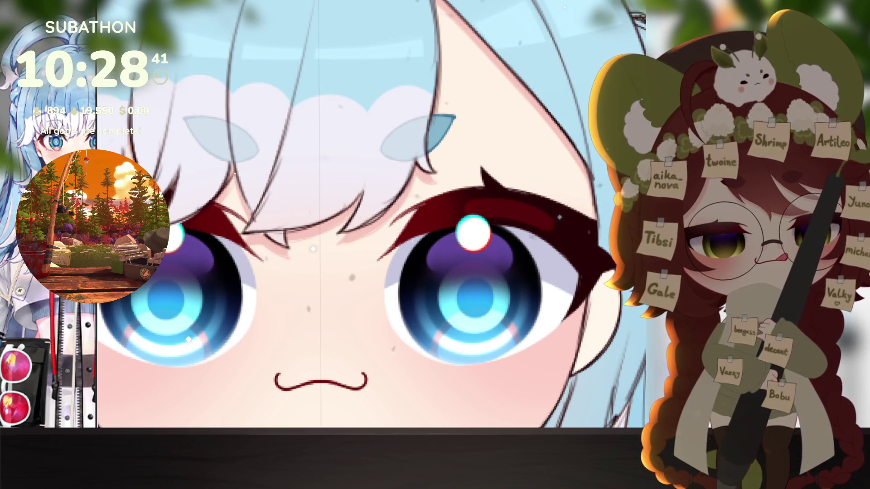
{"action": "left_click_drag", "start_coordinate": [475, 299], "coordinate": [476, 299]}
{"action": "key", "text": "ctrl+z"}
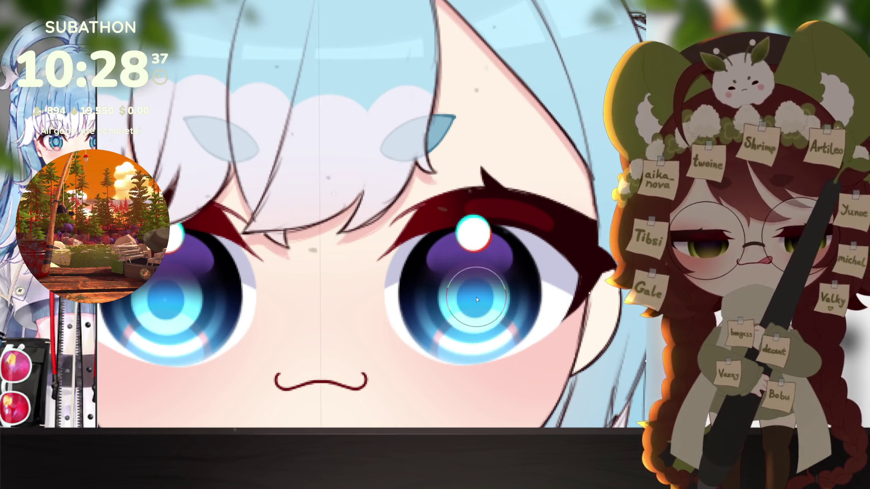
{"action": "left_click", "coordinate": [477, 300]}
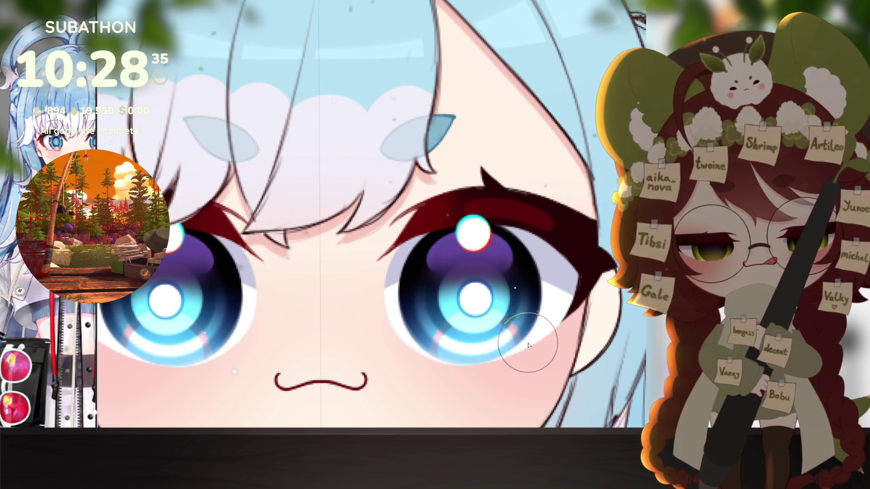
{"action": "key", "text": "ctrl+0"}
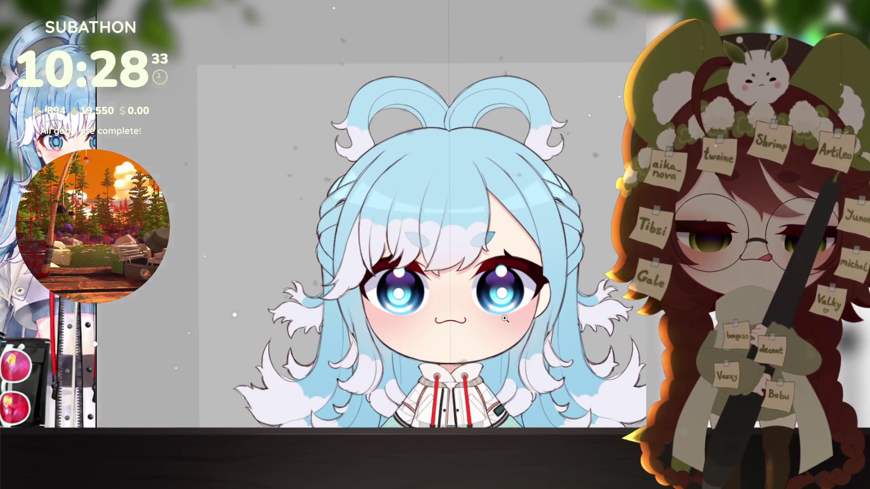
Repaint bright white centres in both pupils with symmetry, then review the figure and zoom to the face
{"action": "scroll", "coordinate": [503, 320], "scroll_direction": "up", "scroll_amount": 3}
{"action": "left_click_drag", "start_coordinate": [498, 248], "coordinate": [496, 256]}
{"action": "scroll", "coordinate": [495, 256], "scroll_direction": "down", "scroll_amount": 3}
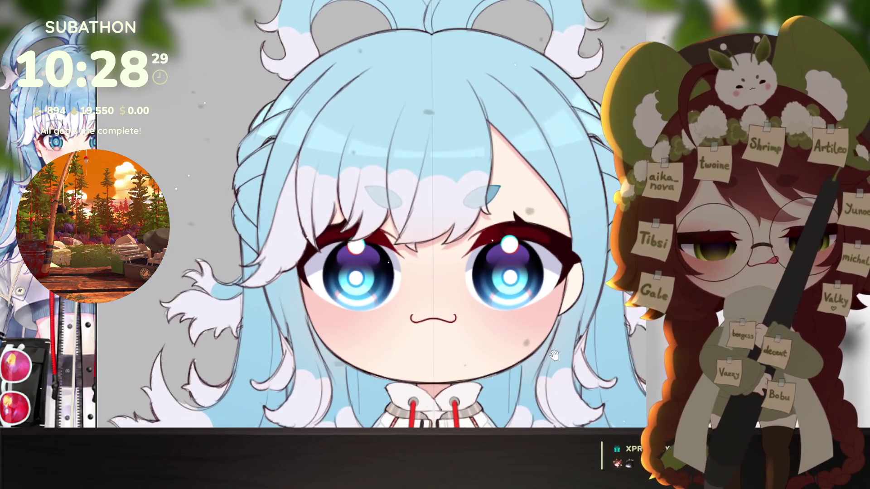
{"action": "scroll", "coordinate": [554, 348], "scroll_direction": "down", "scroll_amount": 5}
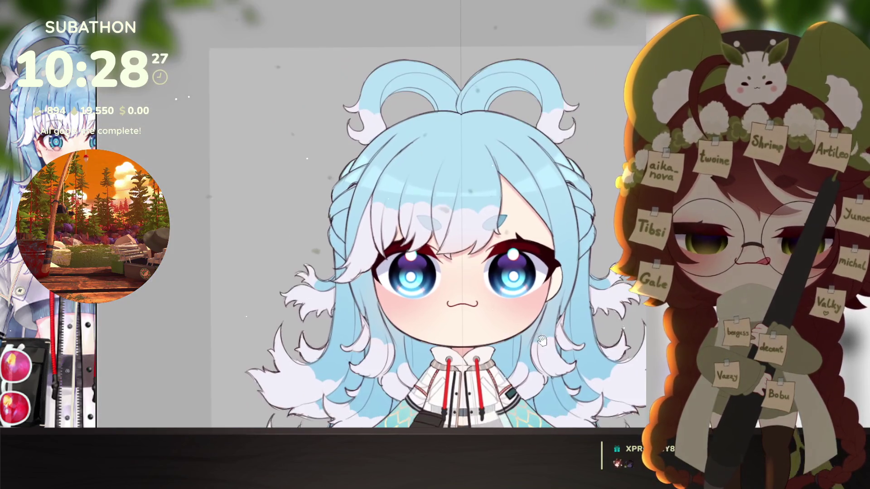
{"action": "scroll", "coordinate": [549, 358], "scroll_direction": "up", "scroll_amount": 5}
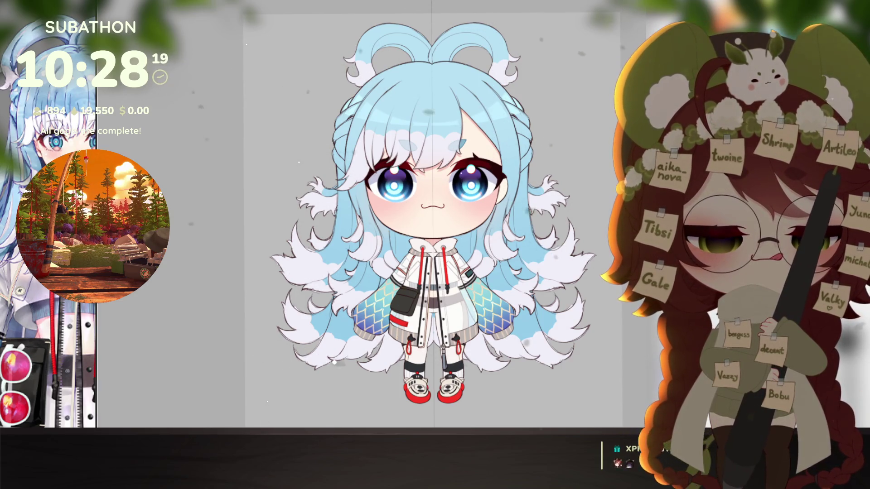
{"action": "left_click_drag", "start_coordinate": [520, 329], "coordinate": [517, 335]}
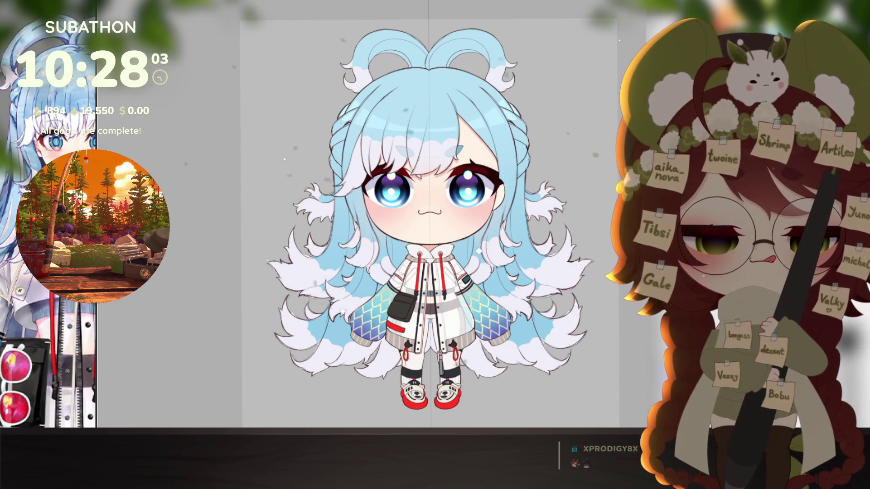
{"action": "left_click", "coordinate": [438, 187]}
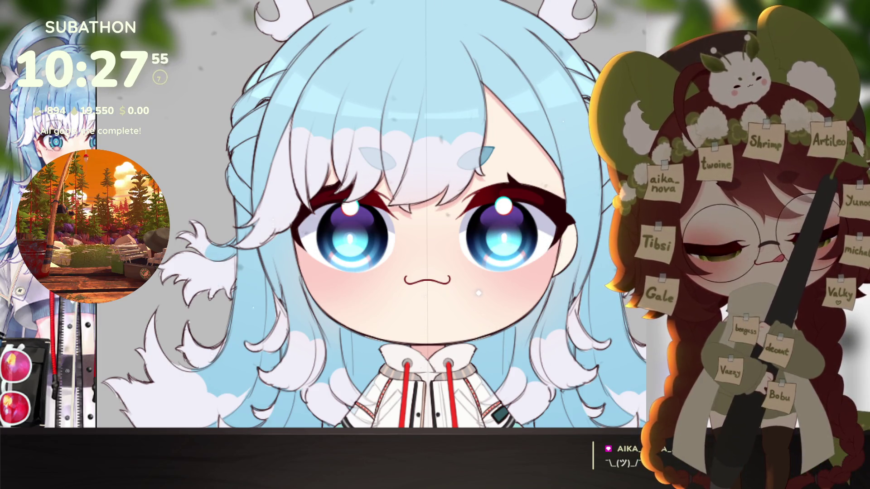
{"action": "scroll", "coordinate": [559, 316], "scroll_direction": "down", "scroll_amount": 3}
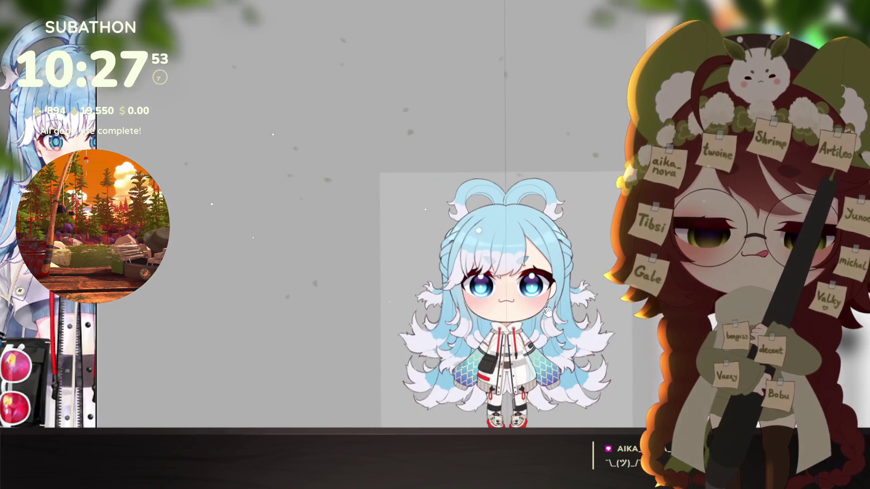
{"action": "left_click_drag", "start_coordinate": [560, 316], "coordinate": [546, 272]}
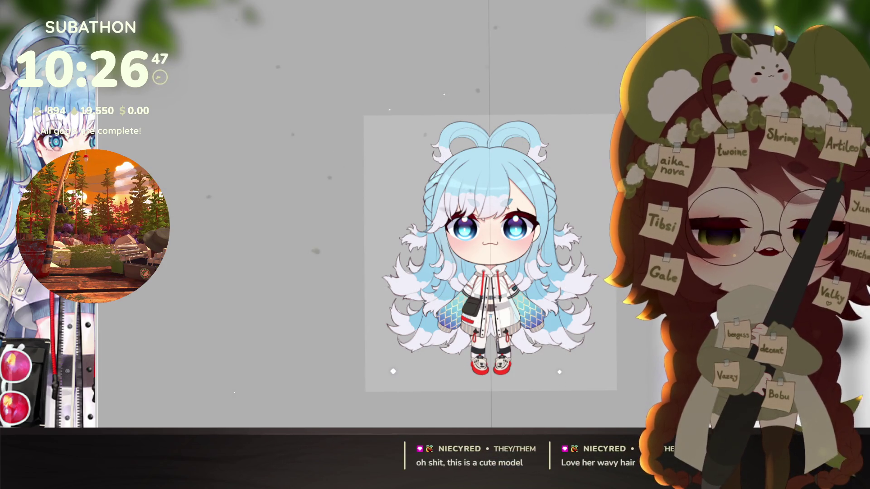
{"action": "scroll", "coordinate": [416, 247], "scroll_direction": "up", "scroll_amount": 3}
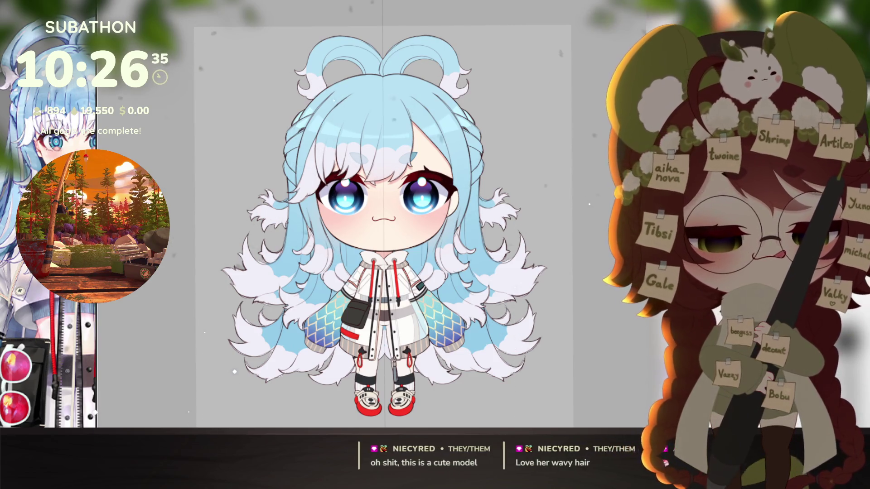
{"action": "scroll", "coordinate": [554, 250], "scroll_direction": "up", "scroll_amount": 5}
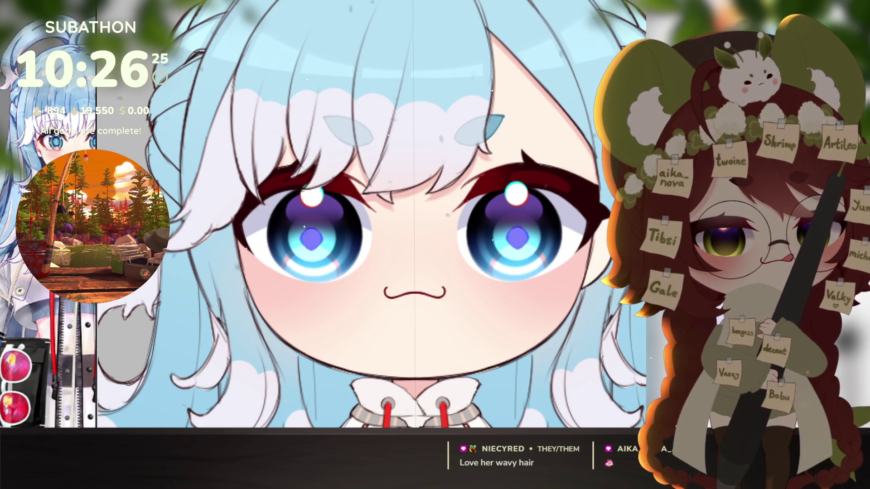
Deselect the eye highlights and zoom in and out to review the white pupil centres
{"action": "left_click", "coordinate": [558, 208]}
{"action": "scroll", "coordinate": [538, 234], "scroll_direction": "up", "scroll_amount": 2}
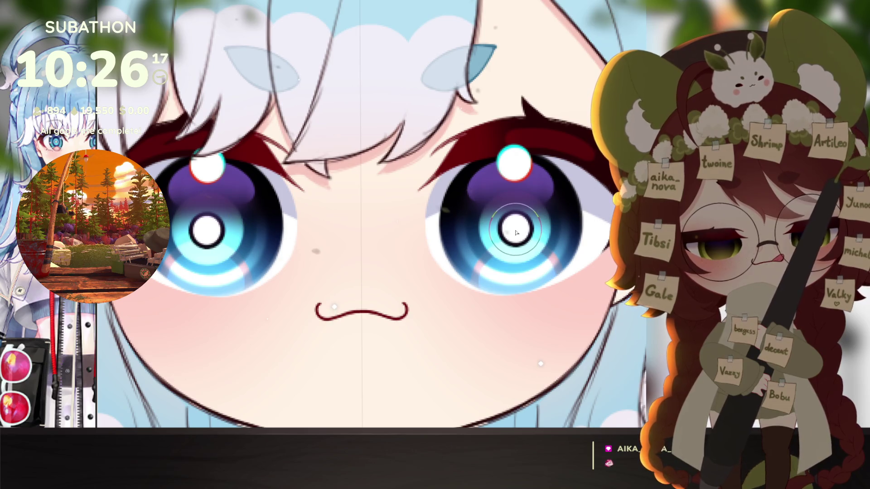
{"action": "scroll", "coordinate": [550, 282], "scroll_direction": "down", "scroll_amount": 5}
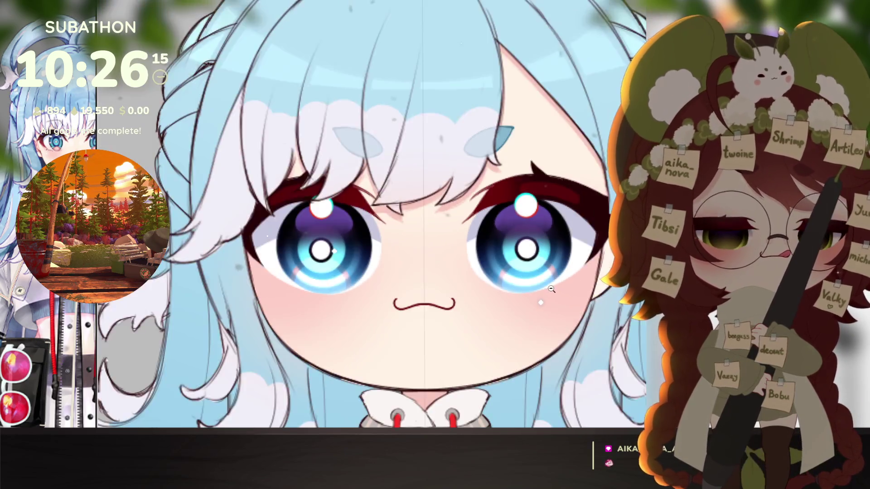
{"action": "scroll", "coordinate": [558, 297], "scroll_direction": "up", "scroll_amount": 3}
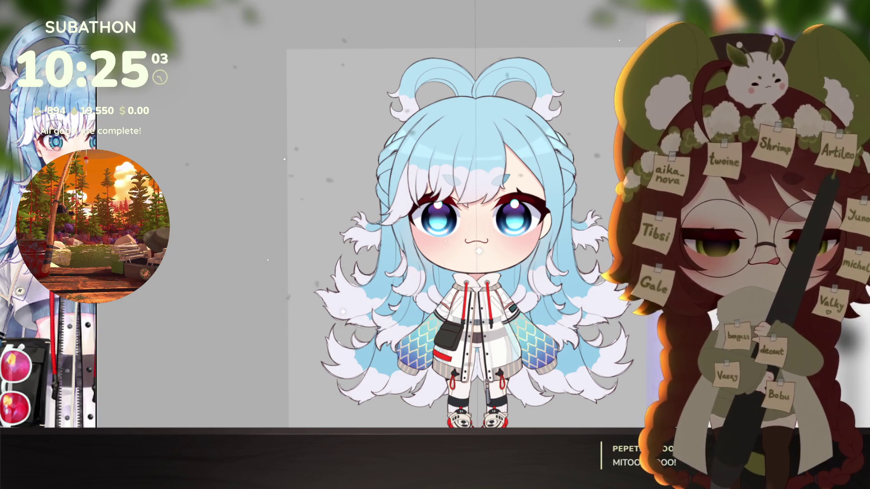
{"action": "scroll", "coordinate": [522, 218], "scroll_direction": "up", "scroll_amount": 5}
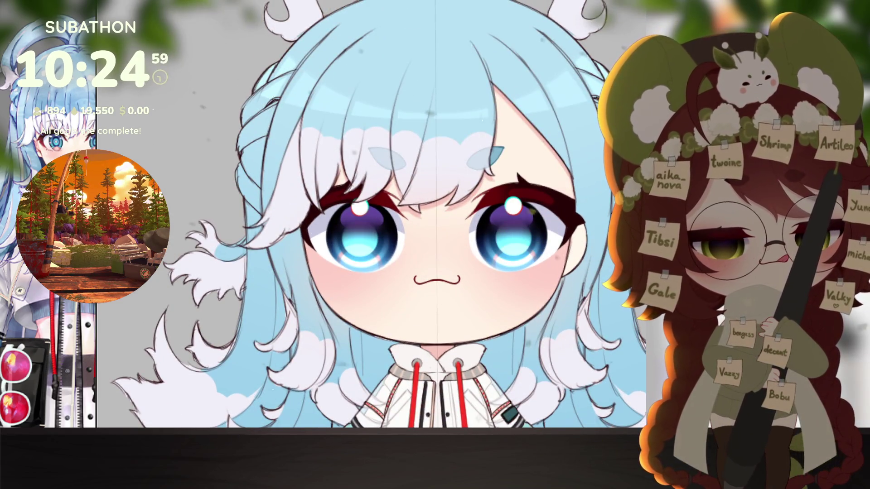
Transform the eyes layer, pulling the sides in a few pixels to narrow the eyes
{"action": "key", "text": "ctrl+t"}
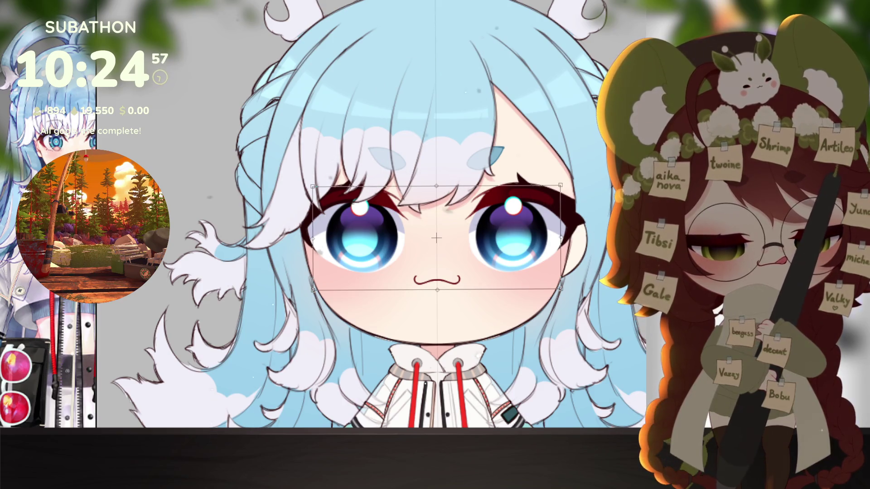
{"action": "key", "text": "Return"}
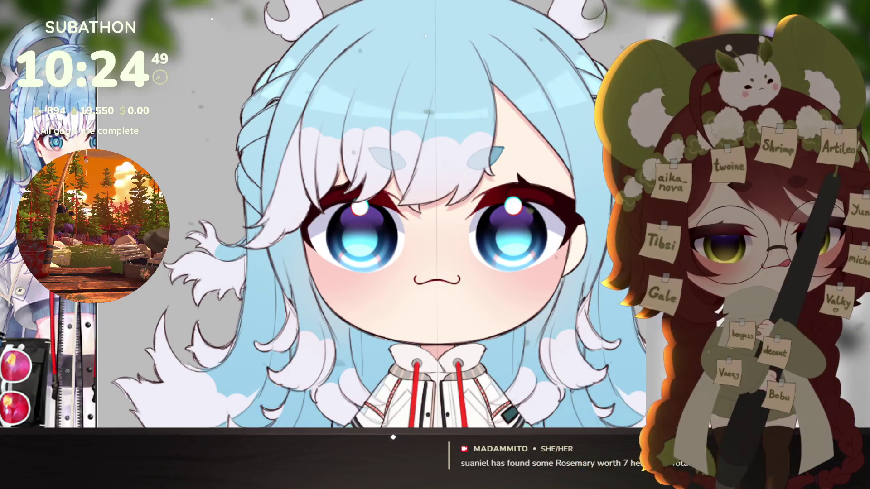
{"action": "key", "text": "ctrl+t"}
{"action": "left_click_drag", "start_coordinate": [560, 232], "coordinate": [557, 231]}
{"action": "key", "text": "Return"}
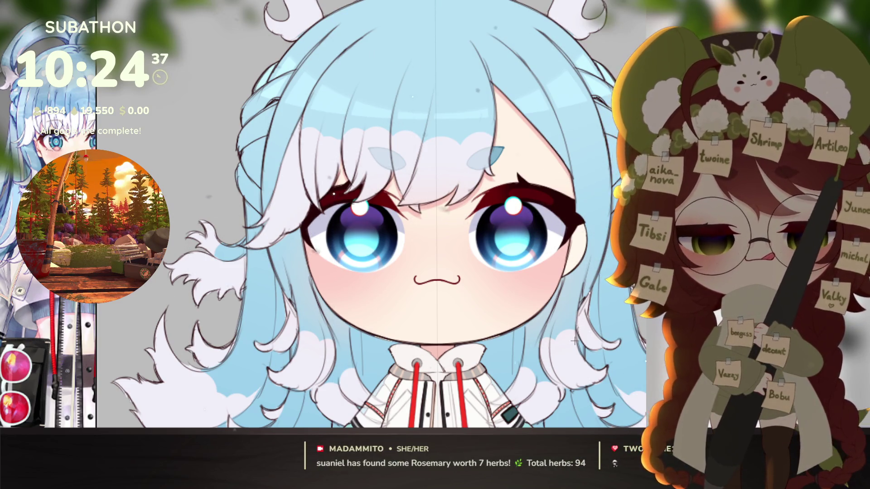
{"action": "scroll", "coordinate": [576, 335], "scroll_direction": "down", "scroll_amount": 5}
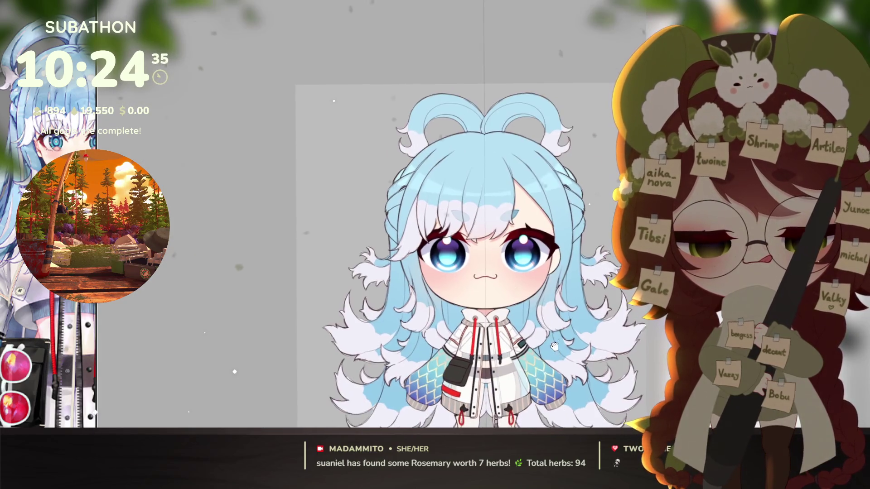
Lower the chibi in view, magnify and narrow the reference panel, then zoom on the right eye
{"action": "left_click_drag", "start_coordinate": [556, 334], "coordinate": [551, 372]}
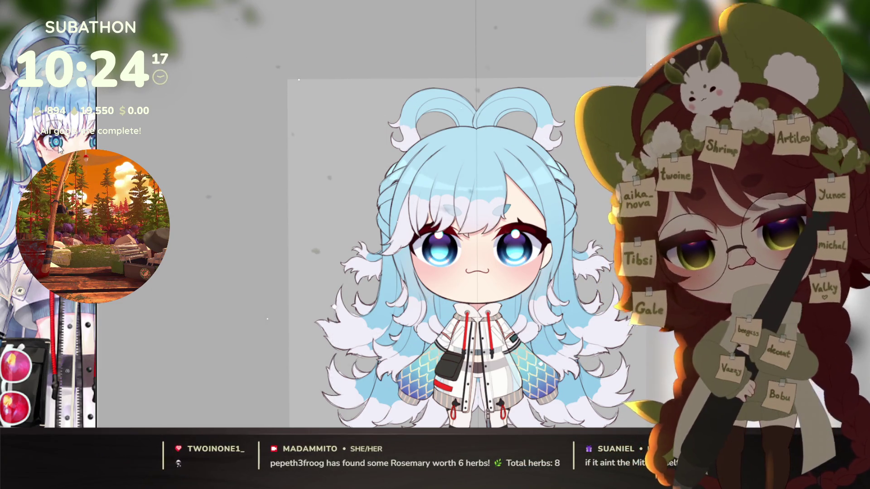
{"action": "scroll", "coordinate": [59, 150], "scroll_direction": "up", "scroll_amount": 5}
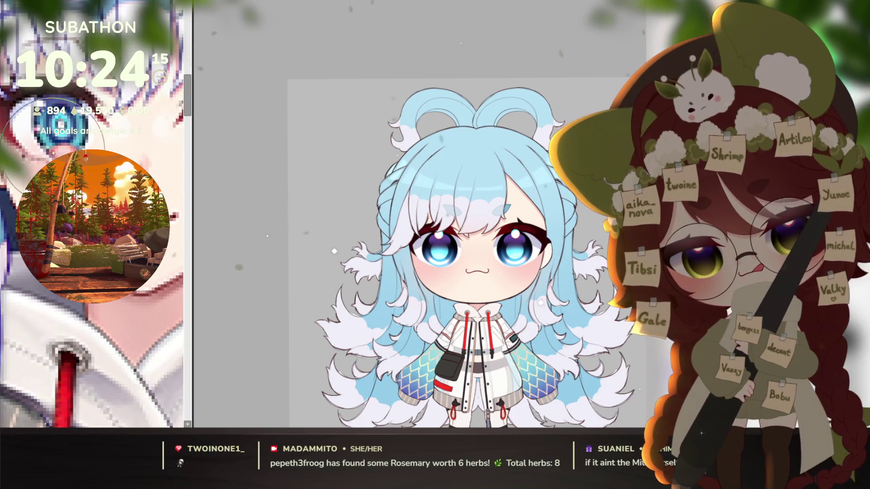
{"action": "left_click_drag", "start_coordinate": [193, 226], "coordinate": [96, 226]}
{"action": "left_click", "coordinate": [517, 259]}
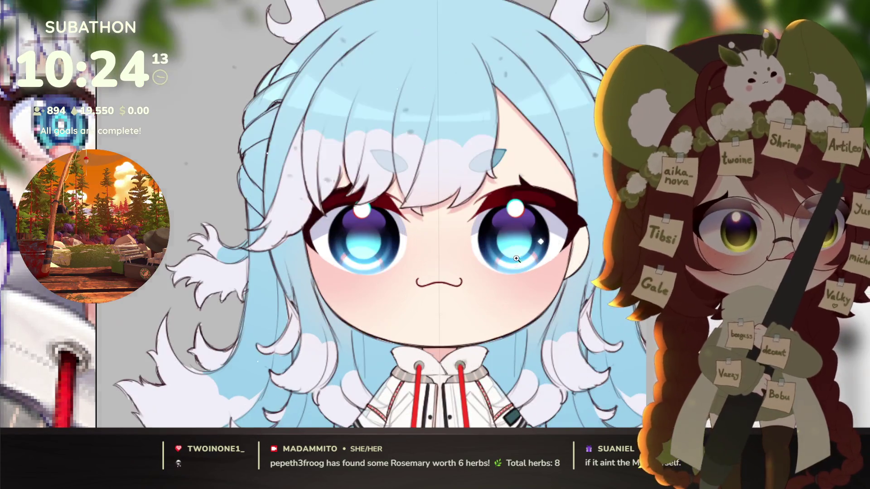
{"action": "left_click_drag", "start_coordinate": [517, 259], "coordinate": [535, 271]}
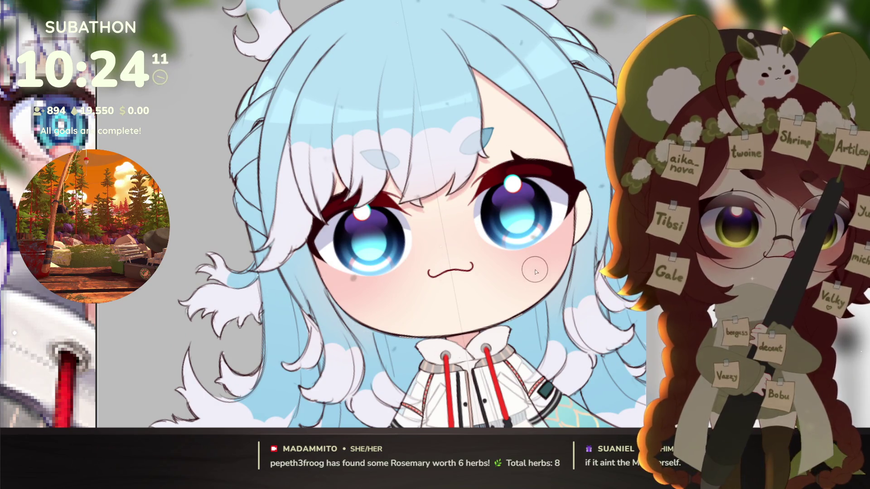
{"action": "scroll", "coordinate": [519, 265], "scroll_direction": "up", "scroll_amount": 2}
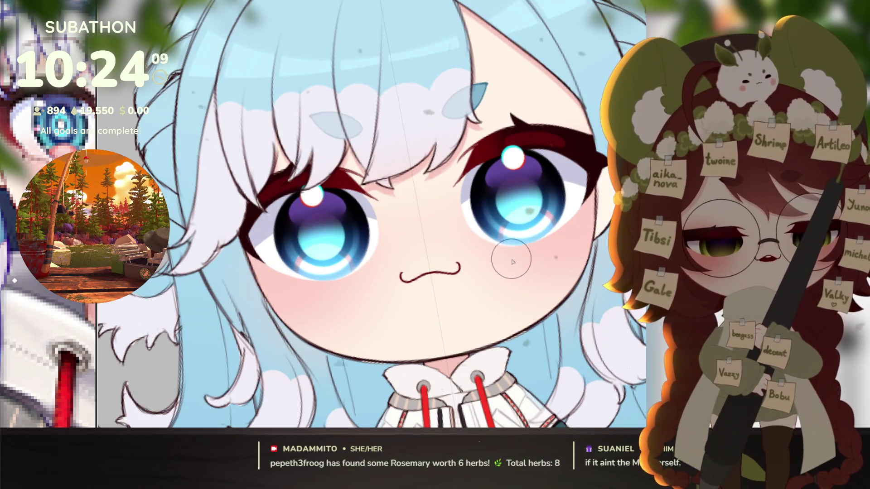
{"action": "key", "text": "bracketright"}
{"action": "key", "text": "bracketright"}
{"action": "key", "text": "bracketright"}
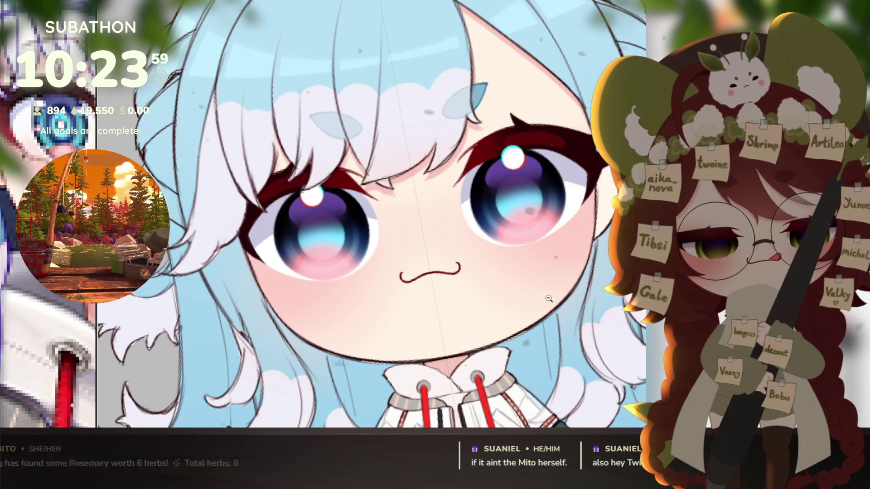
{"action": "scroll", "coordinate": [549, 298], "scroll_direction": "down", "scroll_amount": 6}
{"action": "scroll", "coordinate": [561, 284], "scroll_direction": "up", "scroll_amount": 5}
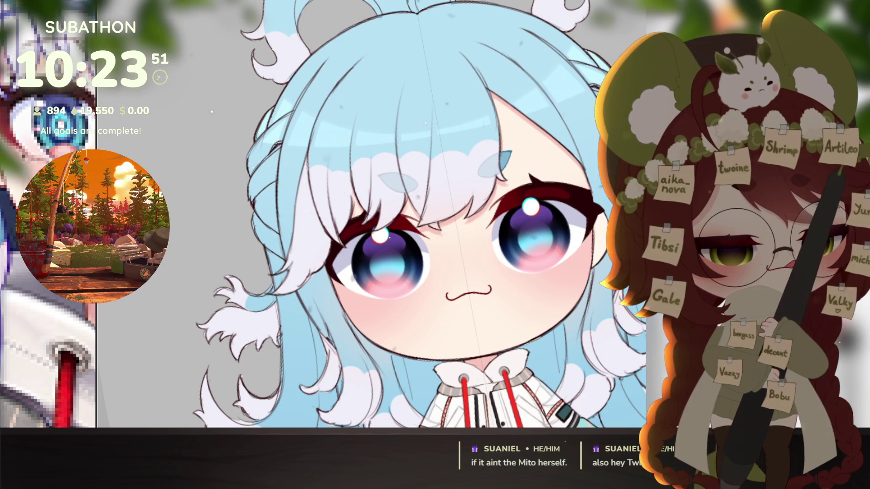
{"action": "scroll", "coordinate": [578, 292], "scroll_direction": "down", "scroll_amount": 5}
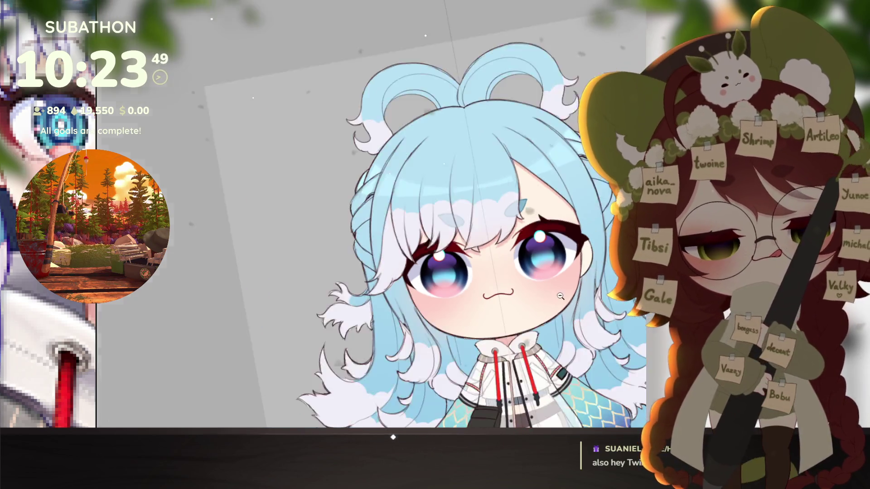
{"action": "scroll", "coordinate": [578, 293], "scroll_direction": "up", "scroll_amount": 5}
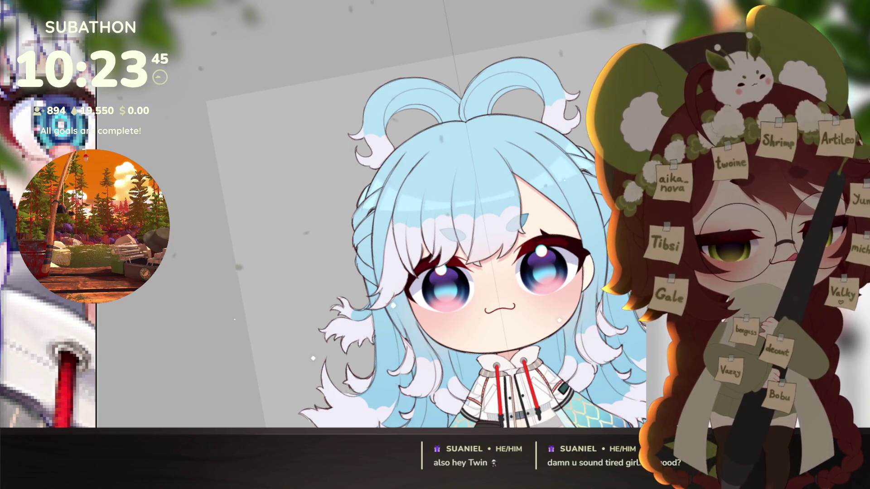
{"action": "key", "text": "Escape"}
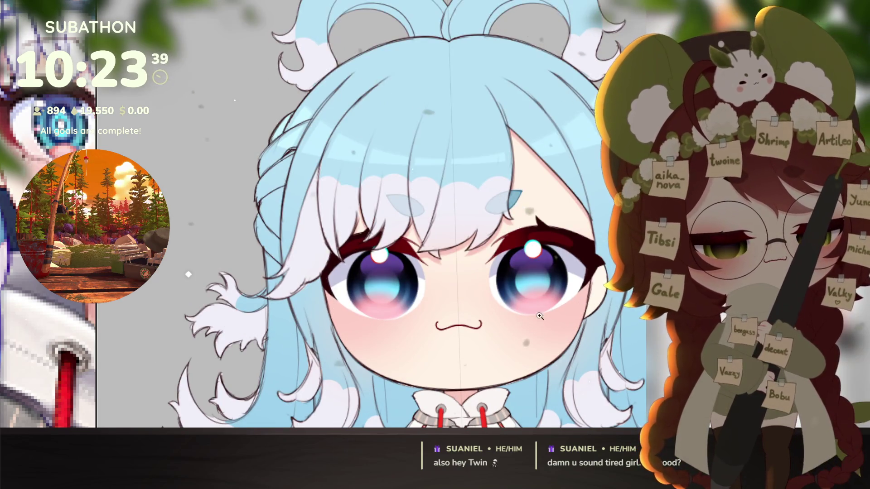
{"action": "scroll", "coordinate": [560, 283], "scroll_direction": "up", "scroll_amount": 2}
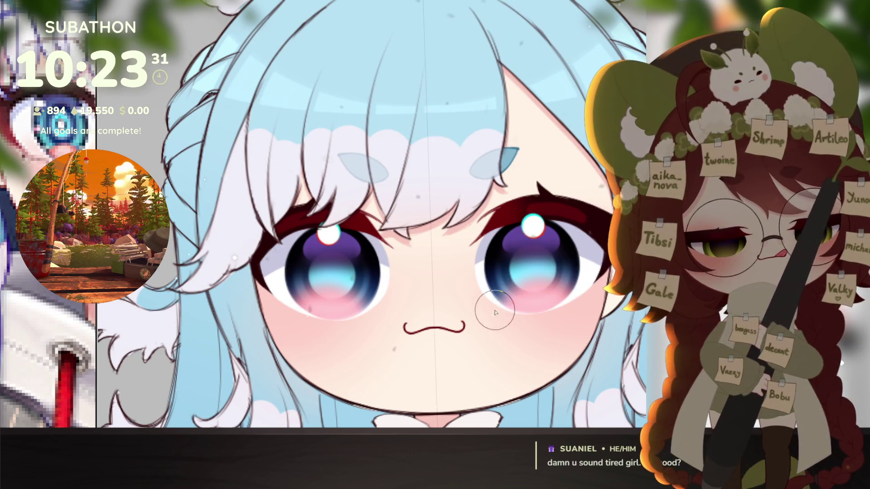
{"action": "left_click_drag", "start_coordinate": [559, 311], "coordinate": [537, 338]}
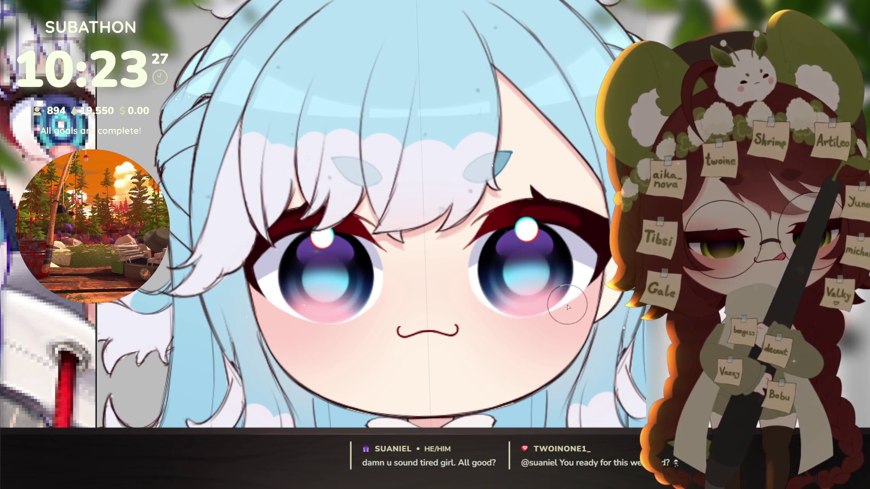
{"action": "scroll", "coordinate": [521, 344], "scroll_direction": "down", "scroll_amount": 4}
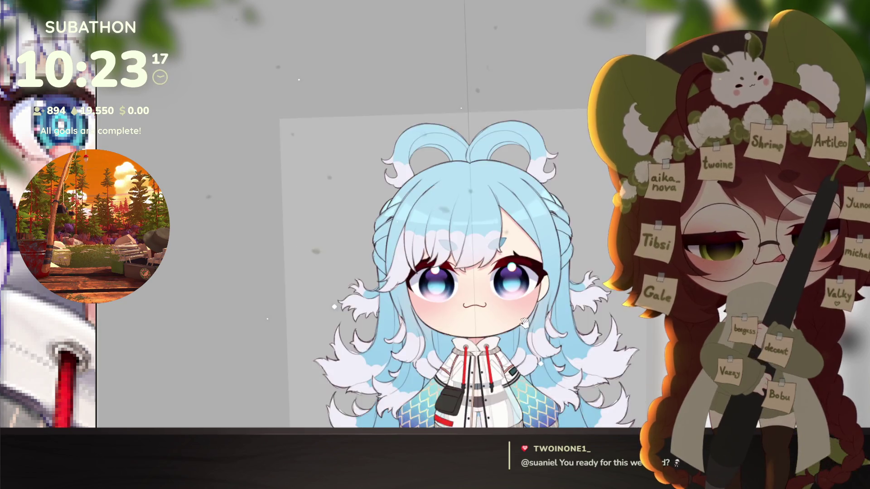
{"action": "scroll", "coordinate": [559, 291], "scroll_direction": "down", "scroll_amount": 3}
{"action": "scroll", "coordinate": [558, 290], "scroll_direction": "up", "scroll_amount": 5}
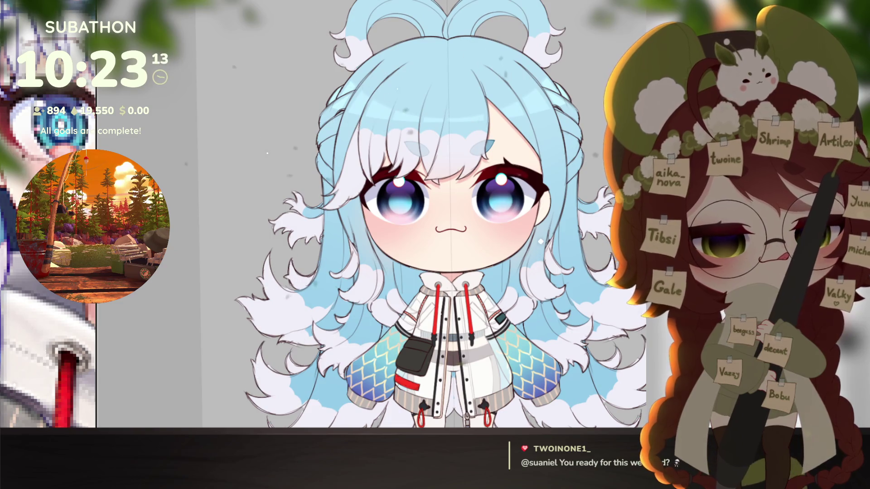
{"action": "scroll", "coordinate": [542, 333], "scroll_direction": "down", "scroll_amount": 3}
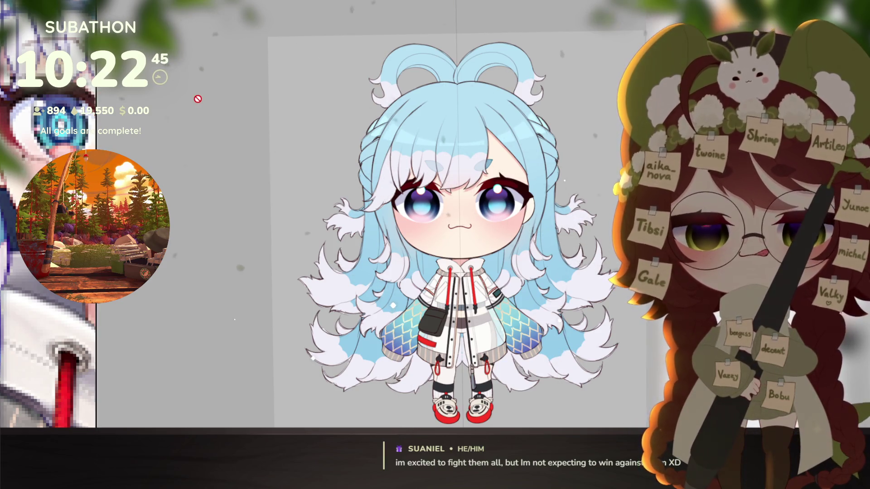
{"action": "left_click_drag", "start_coordinate": [527, 275], "coordinate": [461, 255]}
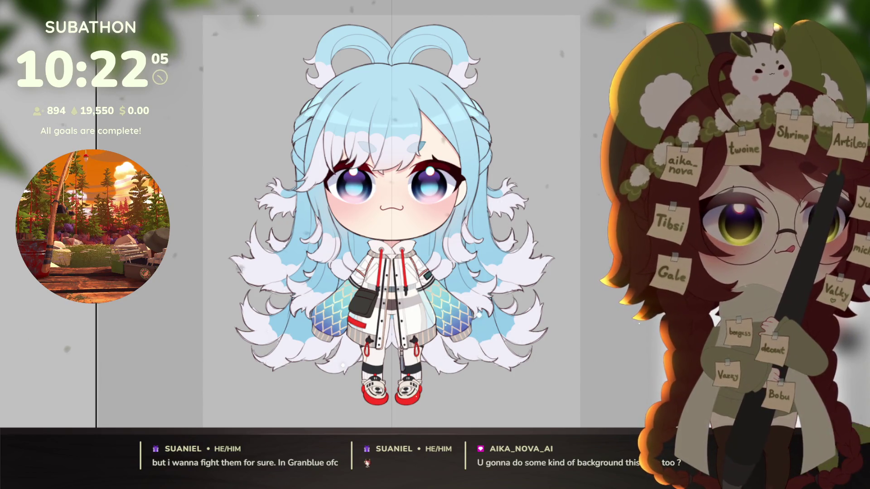
{"action": "left_click", "coordinate": [570, 6]}
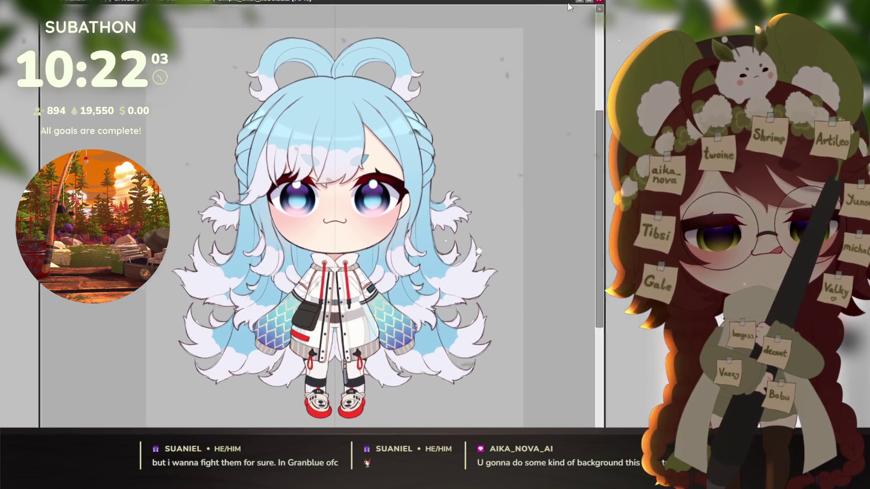
Shrink the chibi window to a narrow left strip and enlarge the new NewCanvas3 window
{"action": "left_click_drag", "start_coordinate": [570, 7], "coordinate": [451, 0]}
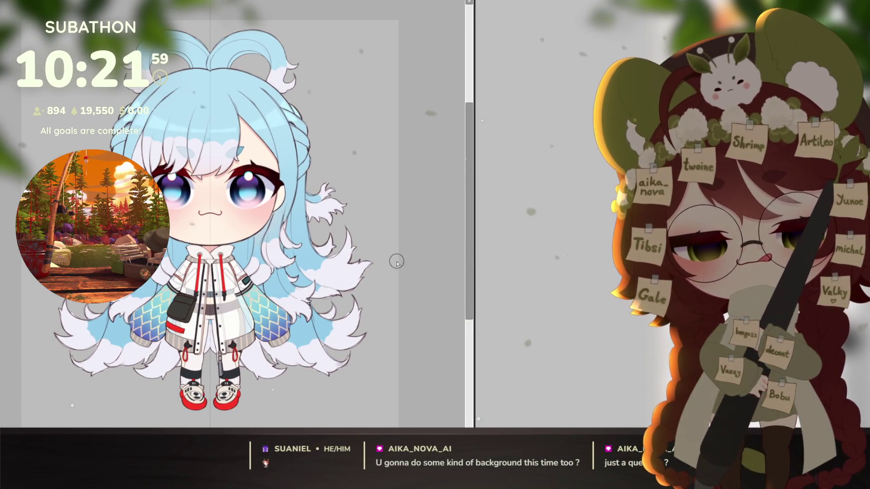
{"action": "left_click_drag", "start_coordinate": [473, 260], "coordinate": [192, 261]}
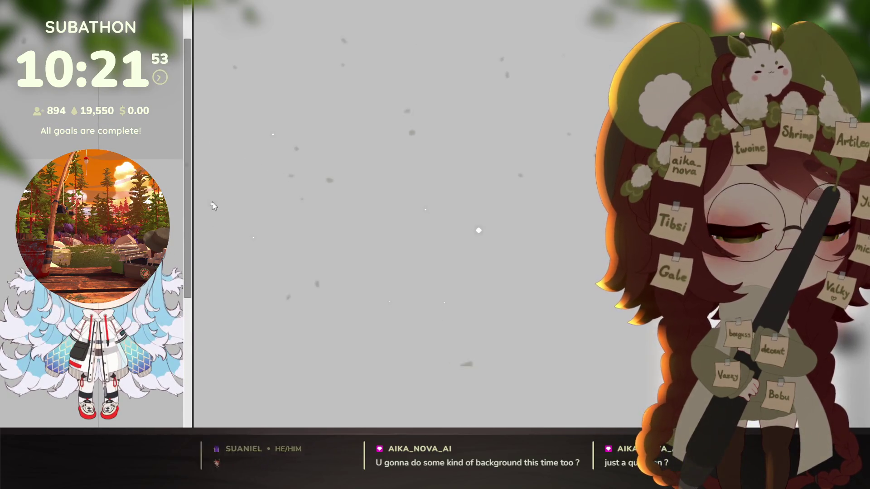
{"action": "left_click_drag", "start_coordinate": [193, 207], "coordinate": [222, 208]}
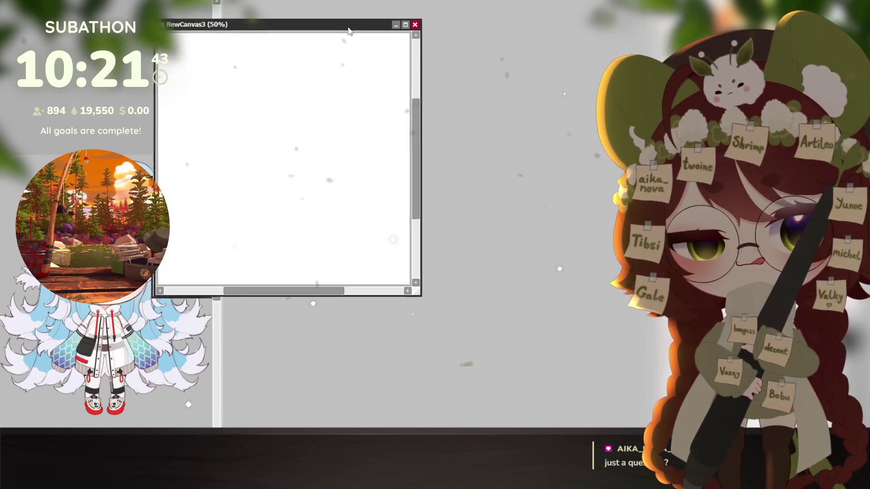
{"action": "left_click_drag", "start_coordinate": [482, 257], "coordinate": [646, 428]}
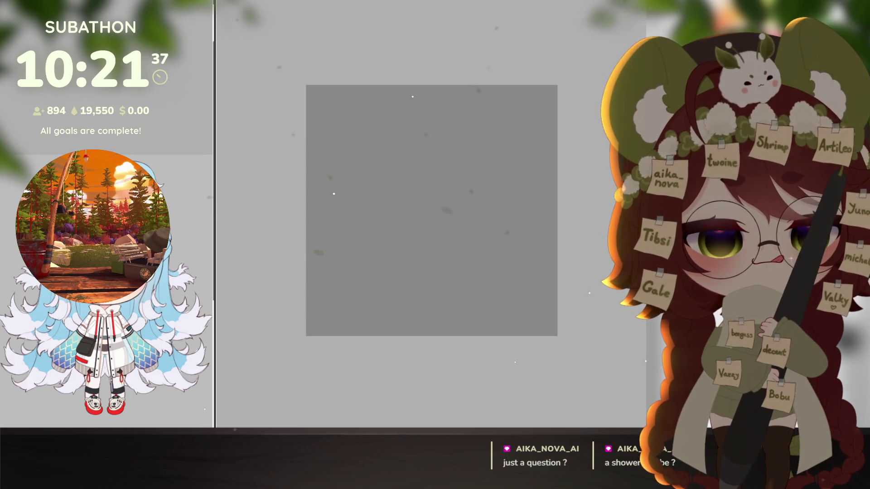
{"action": "scroll", "coordinate": [513, 335], "scroll_direction": "up", "scroll_amount": 3}
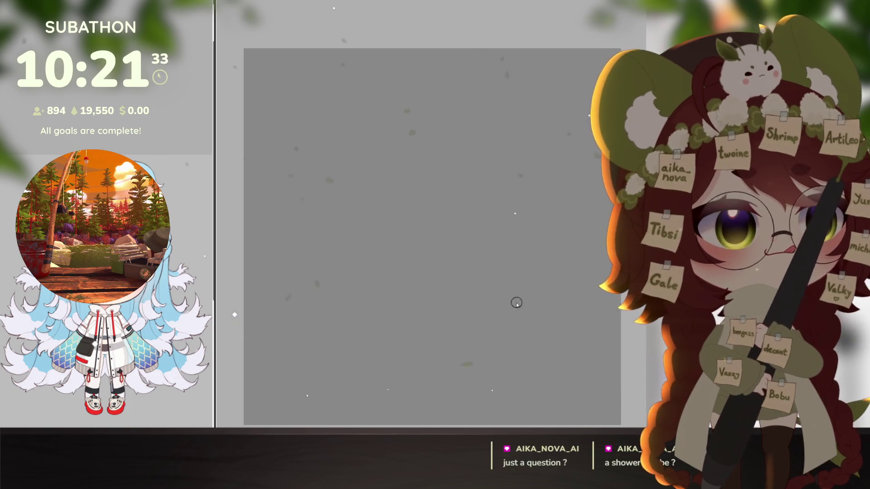
{"action": "scroll", "coordinate": [517, 303], "scroll_direction": "down", "scroll_amount": 1}
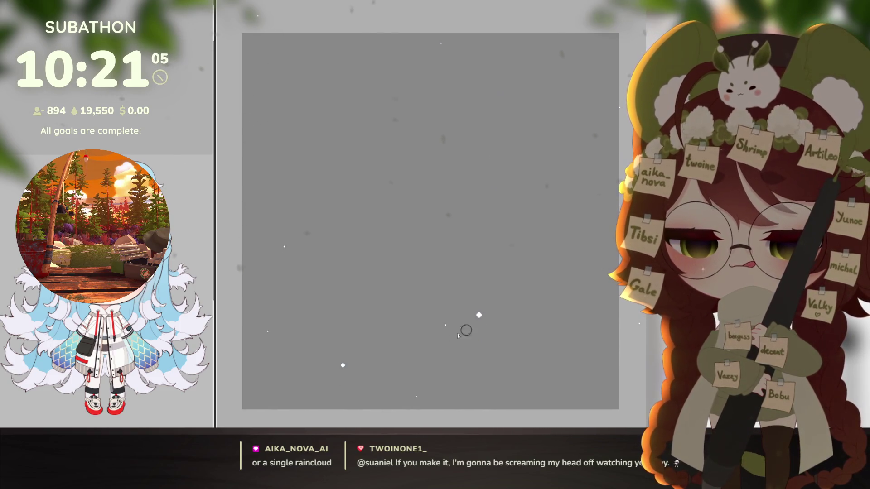
{"action": "scroll", "coordinate": [169, 340], "scroll_direction": "down", "scroll_amount": 1}
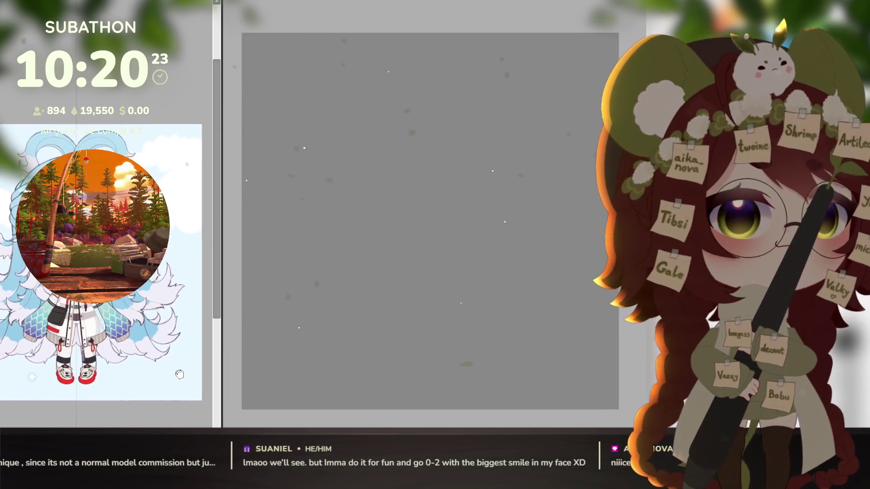
{"action": "left_click_drag", "start_coordinate": [123, 1], "coordinate": [449, 4]}
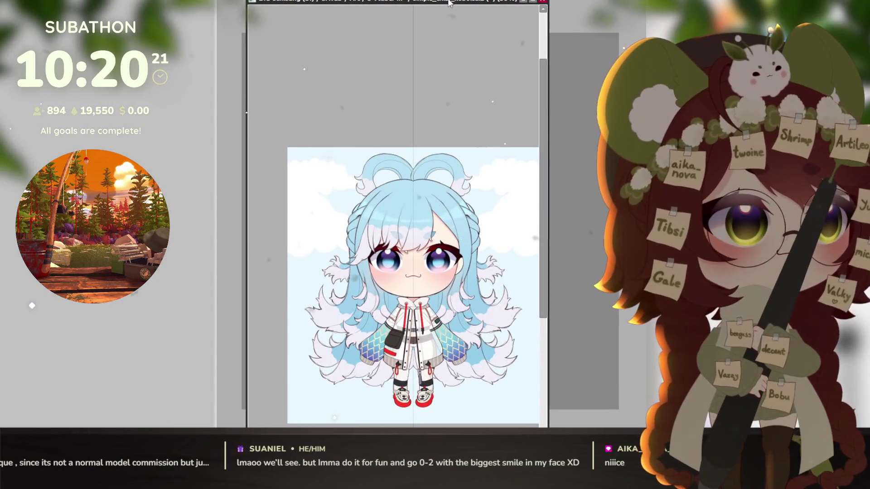
{"action": "left_click_drag", "start_coordinate": [448, 2], "coordinate": [123, 3]}
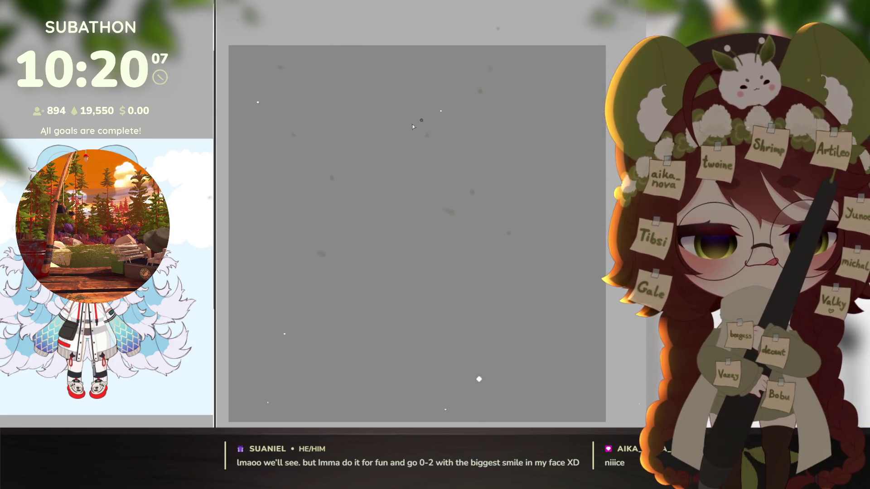
{"action": "mouse_move", "coordinate": [431, 109]}
{"action": "left_mouse_down"}
{"action": "mouse_move", "coordinate": [401, 206]}
{"action": "mouse_move", "coordinate": [488, 188]}
{"action": "mouse_move", "coordinate": [497, 129]}
{"action": "mouse_move", "coordinate": [390, 107]}
{"action": "left_mouse_up"}
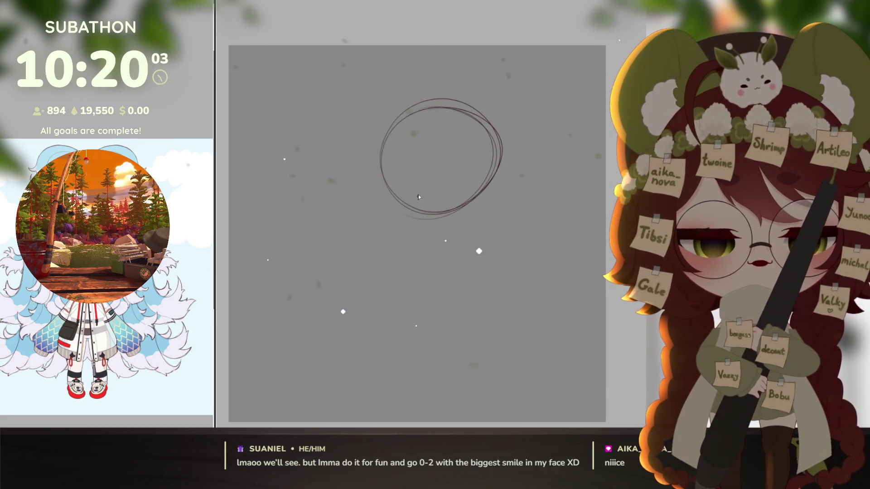
Sketch the face's vertical and horizontal guidelines and shape both round eyes
{"action": "left_click_drag", "start_coordinate": [417, 211], "coordinate": [438, 119]}
{"action": "left_click_drag", "start_coordinate": [385, 154], "coordinate": [478, 172]}
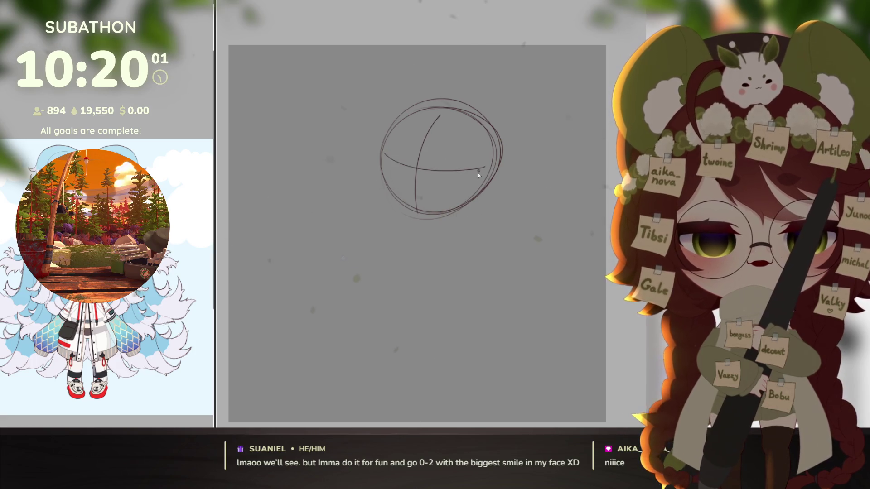
{"action": "left_click_drag", "start_coordinate": [385, 155], "coordinate": [401, 159]}
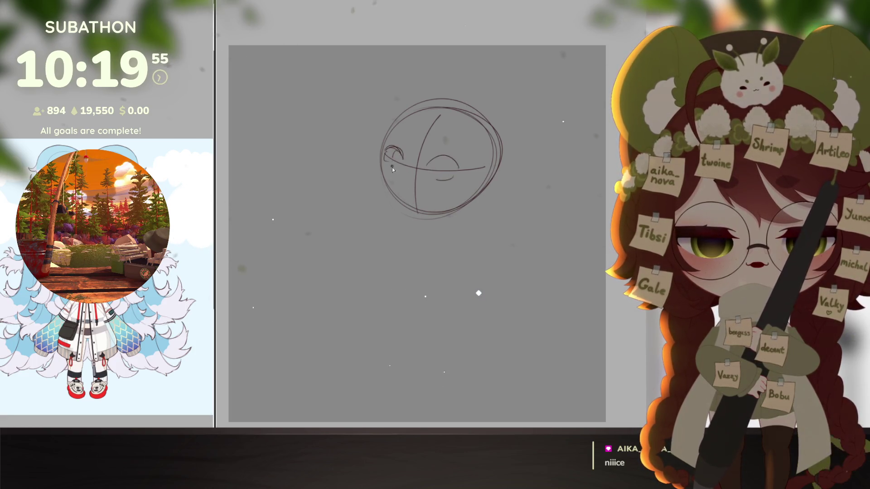
{"action": "mouse_move", "coordinate": [389, 156]}
{"action": "left_mouse_down"}
{"action": "mouse_move", "coordinate": [400, 173]}
{"action": "mouse_move", "coordinate": [442, 178]}
{"action": "mouse_move", "coordinate": [410, 186]}
{"action": "mouse_move", "coordinate": [424, 182]}
{"action": "left_mouse_up"}
Add a brow and small mouth, remove a stray neck stroke, and draw the chin line
{"action": "mouse_move", "coordinate": [434, 151]}
{"action": "left_mouse_down"}
{"action": "mouse_move", "coordinate": [445, 143]}
{"action": "mouse_move", "coordinate": [407, 146]}
{"action": "left_mouse_up"}
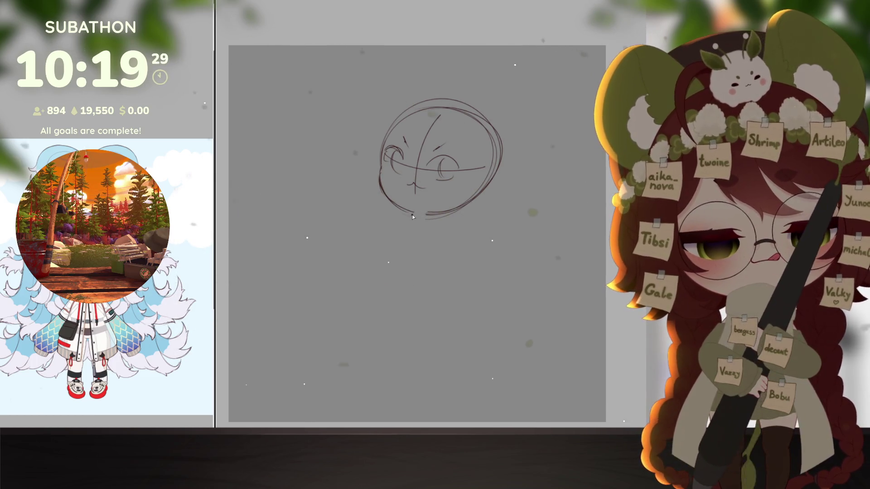
{"action": "key", "text": "ctrl+z"}
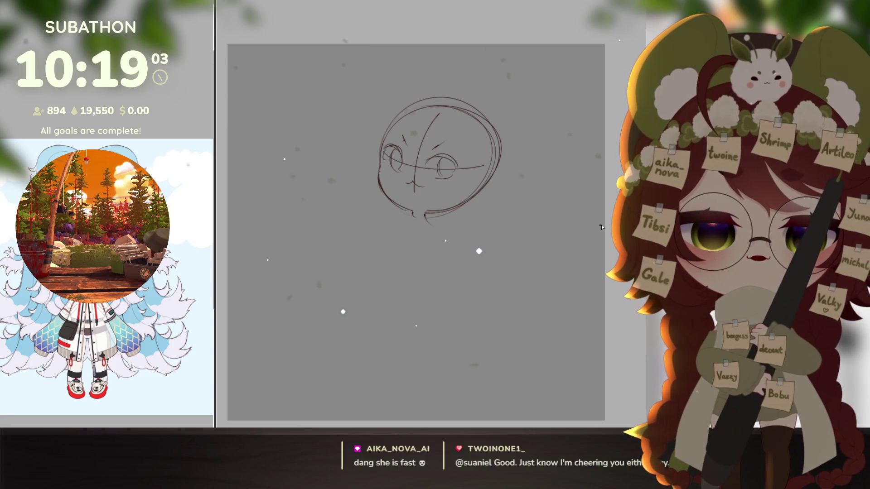
{"action": "mouse_move", "coordinate": [402, 220]}
{"action": "left_mouse_down"}
{"action": "mouse_move", "coordinate": [439, 229]}
{"action": "mouse_move", "coordinate": [391, 254]}
{"action": "left_mouse_up"}
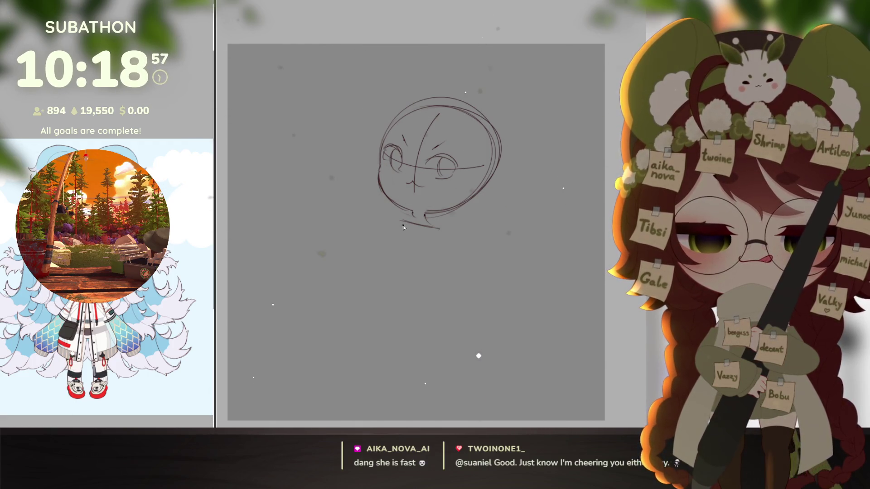
Sketch the torso with a V-shaped hem and the bent right leg below the head
{"action": "mouse_move", "coordinate": [431, 230]}
{"action": "left_mouse_down"}
{"action": "mouse_move", "coordinate": [432, 269]}
{"action": "mouse_move", "coordinate": [389, 281]}
{"action": "left_mouse_up"}
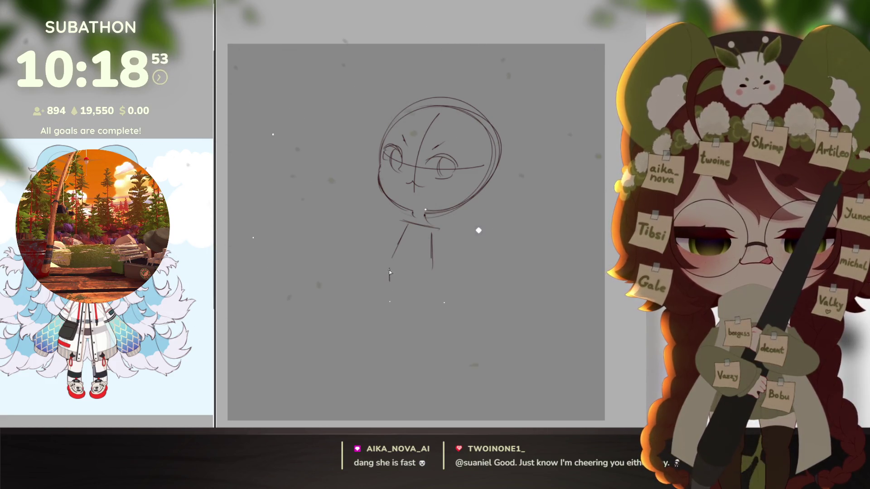
{"action": "key", "text": "ctrl+z"}
{"action": "mouse_move", "coordinate": [389, 268]}
{"action": "left_mouse_down"}
{"action": "mouse_move", "coordinate": [414, 282]}
{"action": "mouse_move", "coordinate": [395, 300]}
{"action": "mouse_move", "coordinate": [415, 343]}
{"action": "mouse_move", "coordinate": [430, 322]}
{"action": "left_mouse_up"}
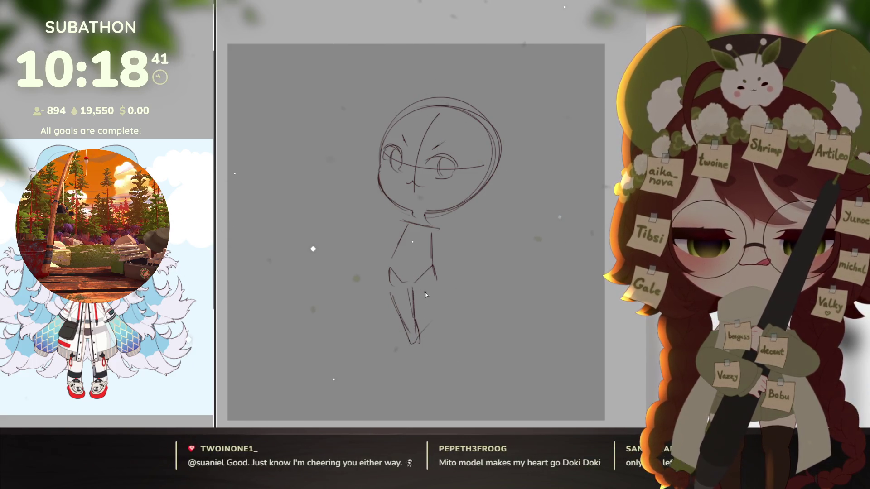
{"action": "left_click_drag", "start_coordinate": [416, 284], "coordinate": [438, 312]}
{"action": "mouse_move", "coordinate": [436, 276]}
{"action": "left_mouse_down"}
{"action": "mouse_move", "coordinate": [466, 320]}
{"action": "mouse_move", "coordinate": [454, 326]}
{"action": "left_mouse_up"}
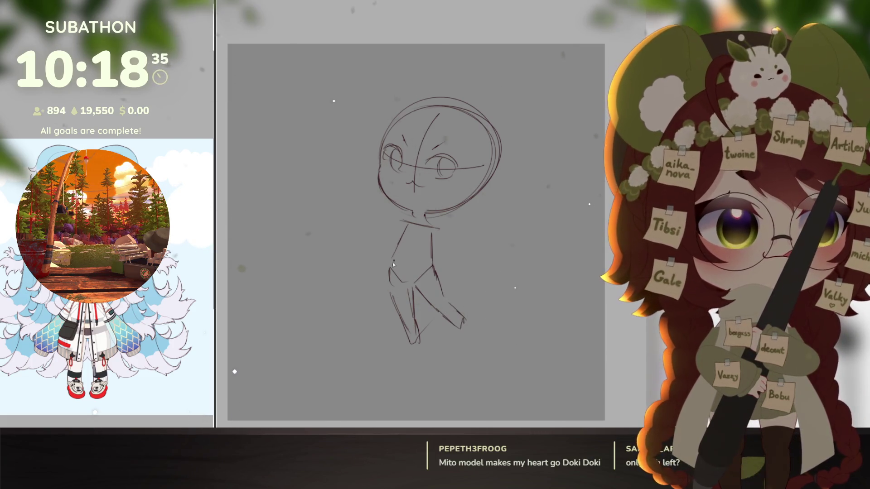
Draw the raised arm along the torso's left side, ending in a hand by the mouth
{"action": "left_click_drag", "start_coordinate": [405, 223], "coordinate": [391, 236]}
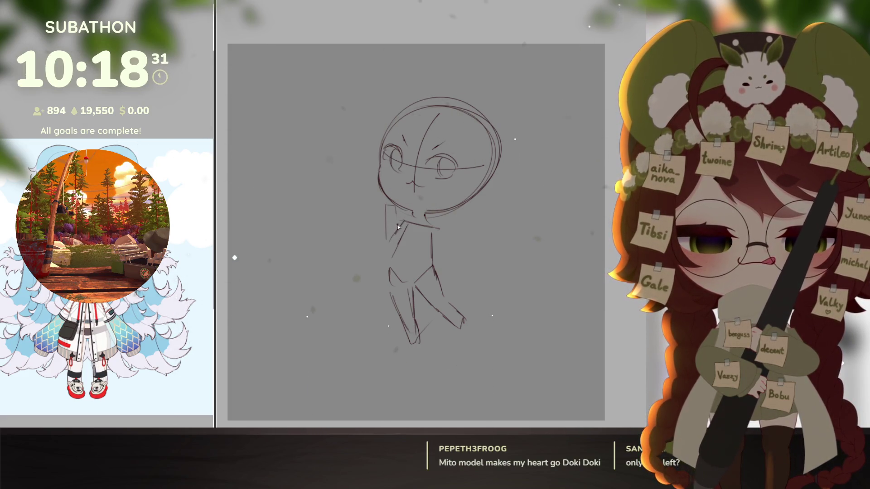
{"action": "mouse_move", "coordinate": [385, 217]}
{"action": "left_mouse_down"}
{"action": "mouse_move", "coordinate": [390, 252]}
{"action": "mouse_move", "coordinate": [395, 245]}
{"action": "mouse_move", "coordinate": [469, 270]}
{"action": "left_mouse_up"}
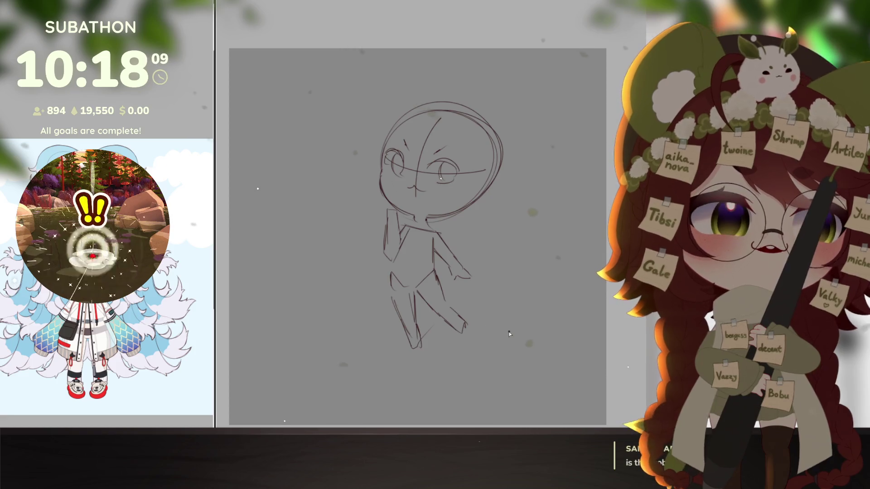
{"action": "left_click_drag", "start_coordinate": [479, 314], "coordinate": [498, 312]}
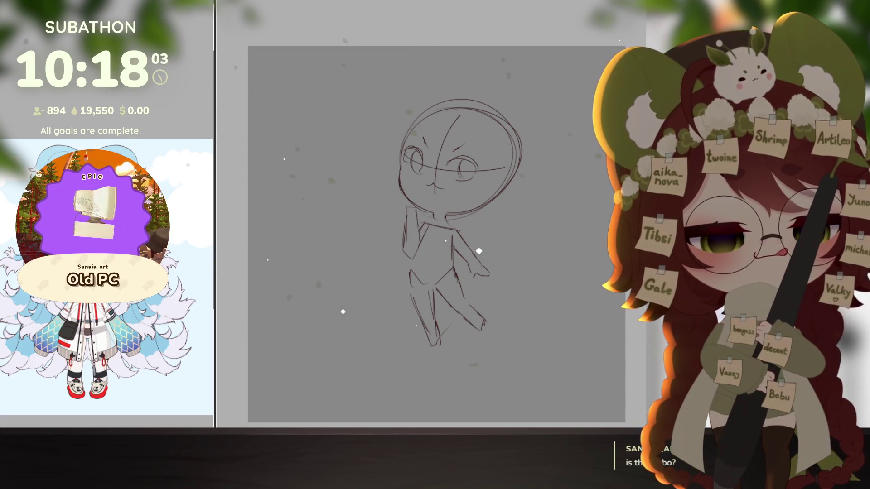
Lasso the body and squash it slightly narrower and shorter with Ctrl+T
{"action": "left_click_drag", "start_coordinate": [413, 206], "coordinate": [465, 372]}
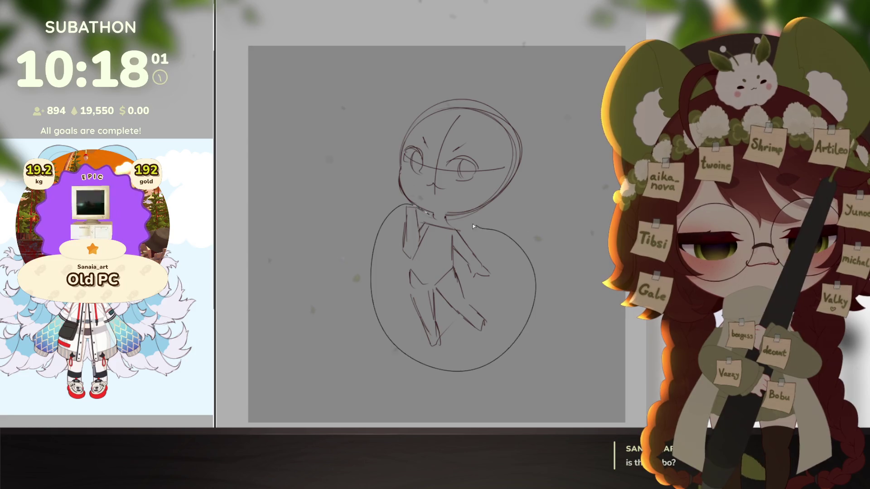
{"action": "key", "text": "ctrl+t"}
{"action": "left_click_drag", "start_coordinate": [491, 205], "coordinate": [472, 227]}
{"action": "left_click_drag", "start_coordinate": [520, 187], "coordinate": [466, 249]}
{"action": "key", "text": "Return"}
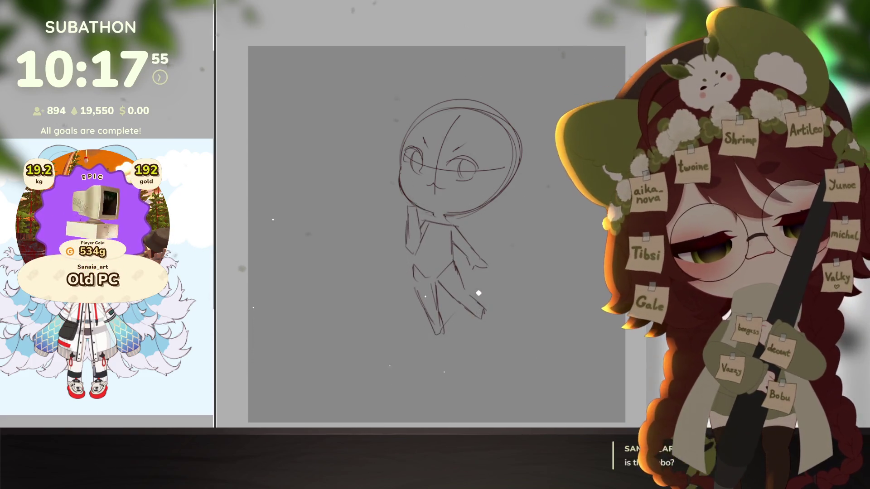
Scale the whole chibi figure up slightly and reposition it on the canvas
{"action": "key", "text": "ctrl+t"}
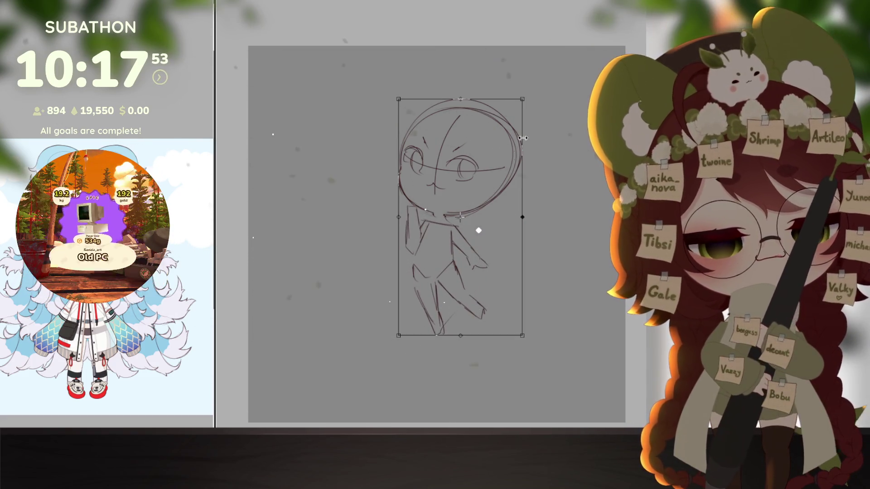
{"action": "left_click_drag", "start_coordinate": [523, 138], "coordinate": [534, 138]}
{"action": "mouse_move", "coordinate": [480, 202]}
{"action": "left_mouse_down"}
{"action": "mouse_move", "coordinate": [491, 194]}
{"action": "mouse_move", "coordinate": [493, 209]}
{"action": "mouse_move", "coordinate": [501, 163]}
{"action": "mouse_move", "coordinate": [494, 169]}
{"action": "left_mouse_up"}
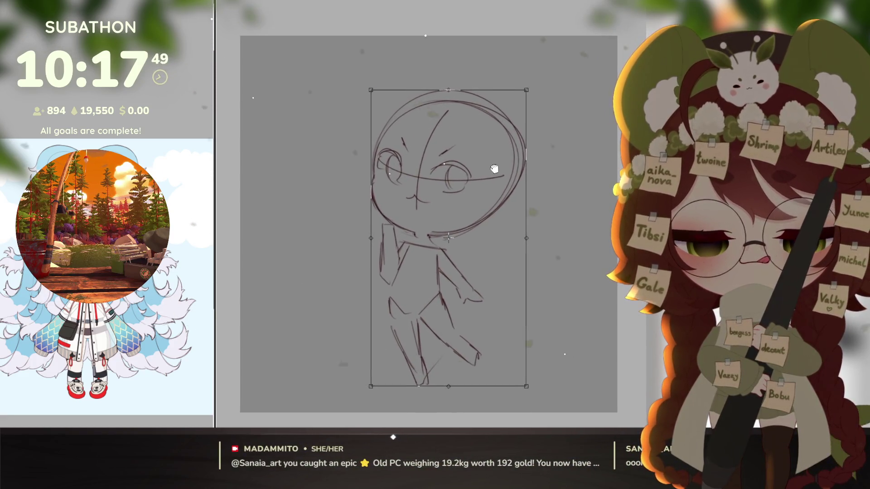
{"action": "key", "text": "Return"}
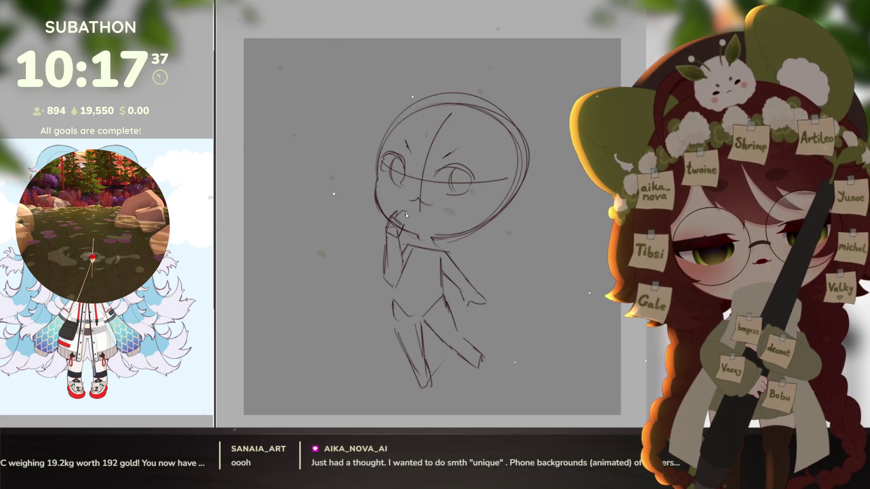
Refine the raised hand with short strokes and erase the head's right outline
{"action": "left_click_drag", "start_coordinate": [408, 220], "coordinate": [404, 228]}
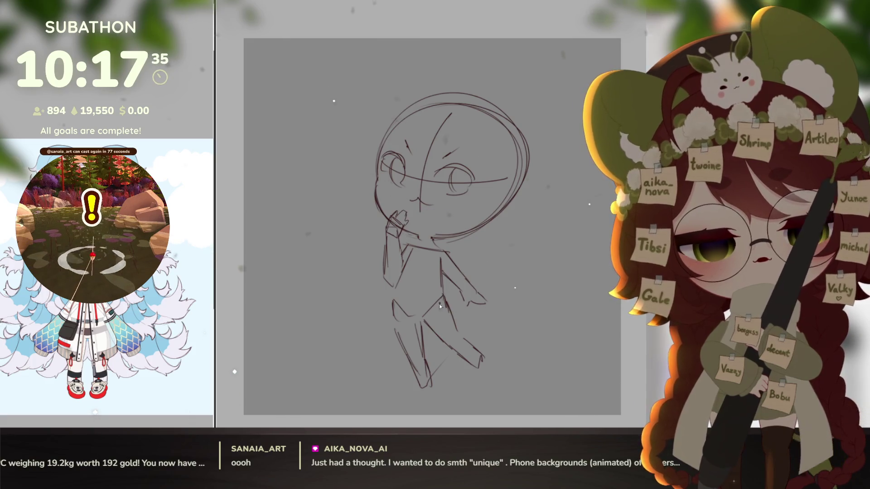
{"action": "left_click_drag", "start_coordinate": [558, 339], "coordinate": [553, 334]}
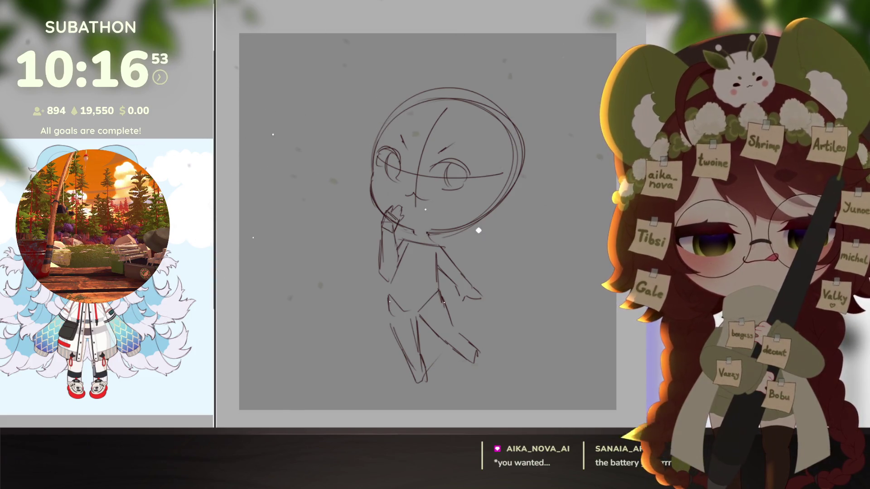
{"action": "mouse_move", "coordinate": [501, 115]}
{"action": "left_mouse_down"}
{"action": "mouse_move", "coordinate": [521, 149]}
{"action": "mouse_move", "coordinate": [506, 223]}
{"action": "left_mouse_up"}
Redraw the head's right side as a single arc and erase the extra top arc
{"action": "key", "text": "b"}
{"action": "mouse_move", "coordinate": [469, 107]}
{"action": "left_mouse_down"}
{"action": "mouse_move", "coordinate": [504, 141]}
{"action": "mouse_move", "coordinate": [497, 175]}
{"action": "left_mouse_up"}
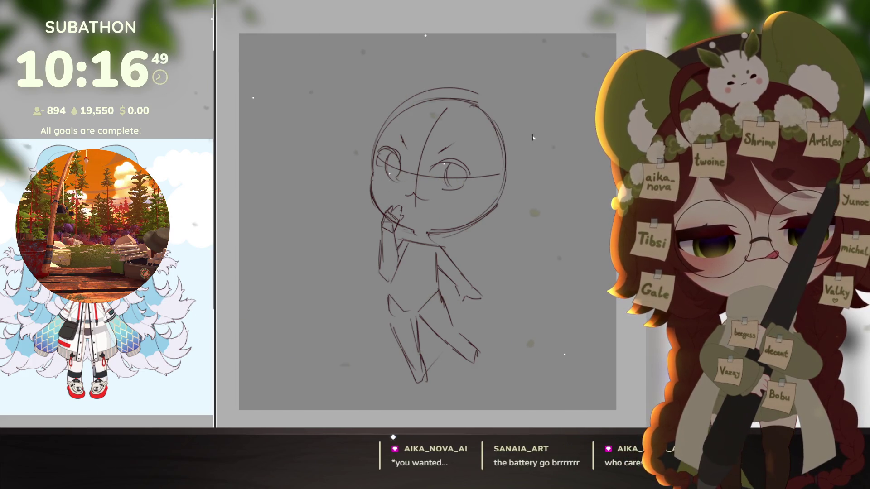
{"action": "key", "text": "e"}
{"action": "left_click_drag", "start_coordinate": [417, 94], "coordinate": [527, 105]}
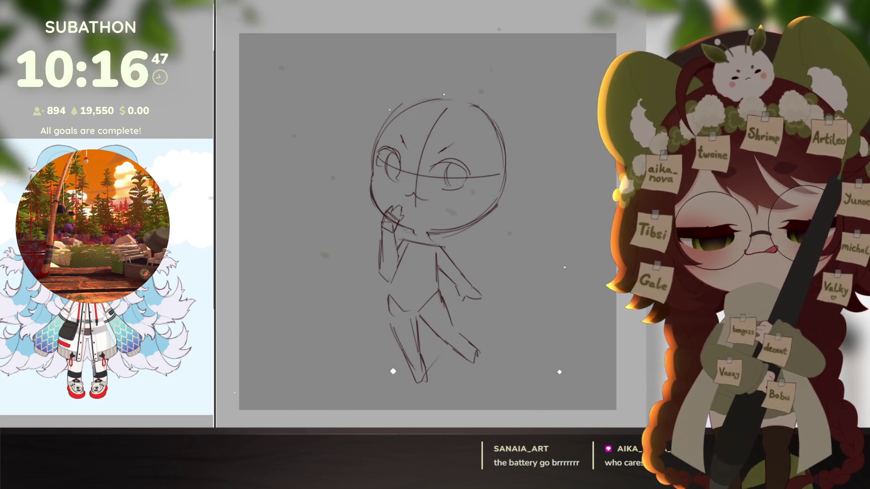
Outline a sleeve loop around the raised arm, undoing and restoring it once
{"action": "scroll", "coordinate": [380, 267], "scroll_direction": "up", "scroll_amount": 2}
{"action": "mouse_move", "coordinate": [390, 193]}
{"action": "left_mouse_down"}
{"action": "mouse_move", "coordinate": [371, 287]}
{"action": "mouse_move", "coordinate": [406, 238]}
{"action": "left_mouse_up"}
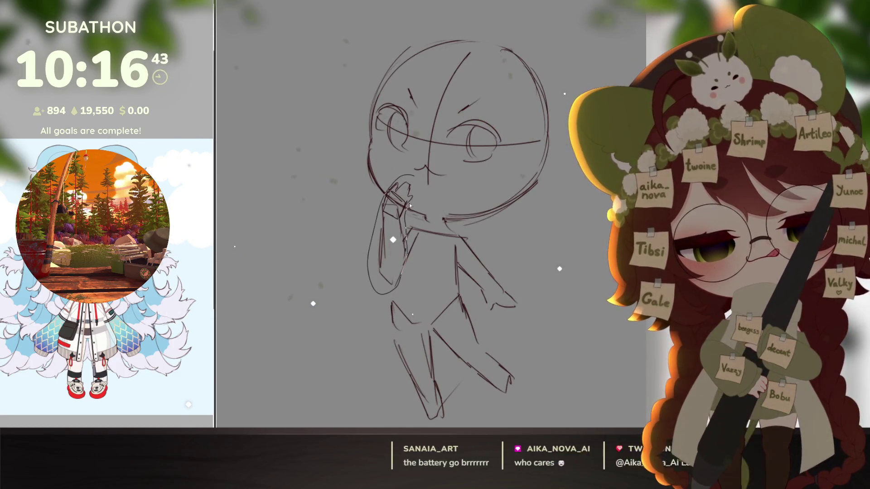
{"action": "key", "text": "ctrl+z"}
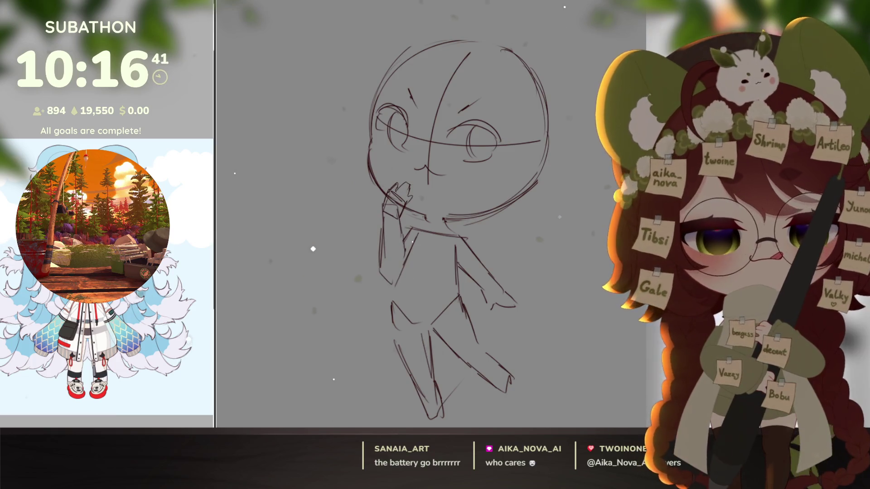
{"action": "key", "text": "ctrl+y"}
Shrink, rotate and move the sleeve outline so it stands upright beside the chin
{"action": "key", "text": "ctrl+t"}
{"action": "left_click_drag", "start_coordinate": [419, 164], "coordinate": [396, 186]}
{"action": "left_click_drag", "start_coordinate": [410, 290], "coordinate": [399, 283]}
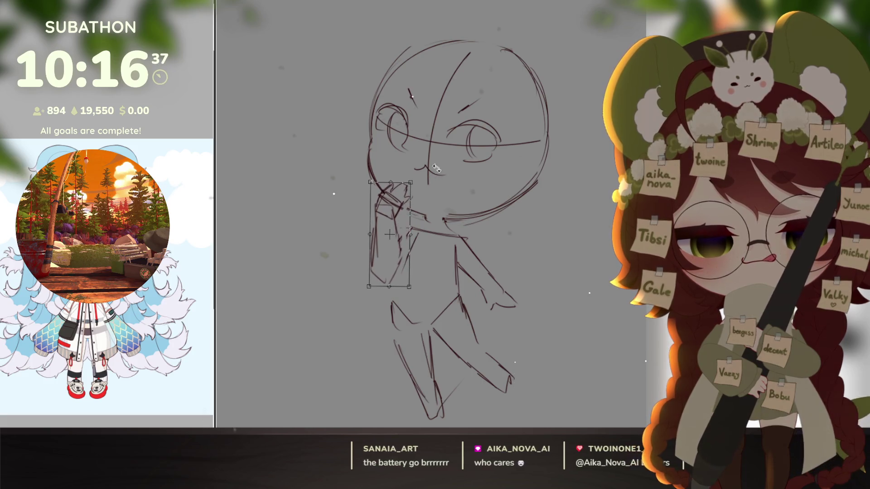
{"action": "left_click_drag", "start_coordinate": [399, 217], "coordinate": [403, 217]}
{"action": "mouse_move", "coordinate": [521, 254]}
{"action": "left_mouse_down"}
{"action": "mouse_move", "coordinate": [498, 144]}
{"action": "mouse_move", "coordinate": [503, 190]}
{"action": "left_mouse_up"}
{"action": "left_click_drag", "start_coordinate": [399, 213], "coordinate": [406, 204]}
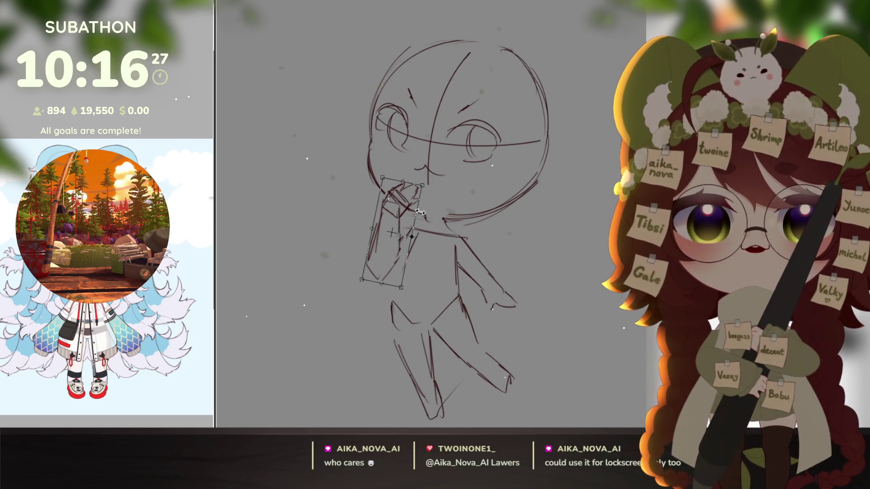
{"action": "left_click_drag", "start_coordinate": [435, 239], "coordinate": [433, 240]}
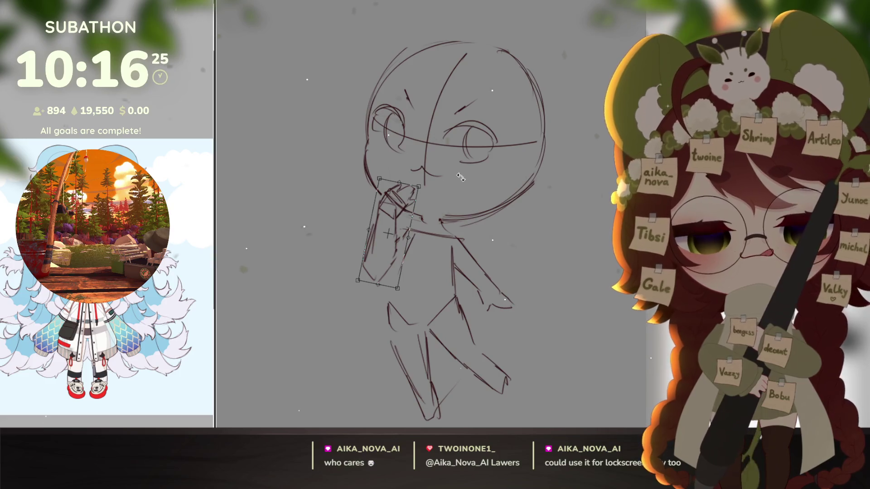
{"action": "key", "text": "Return"}
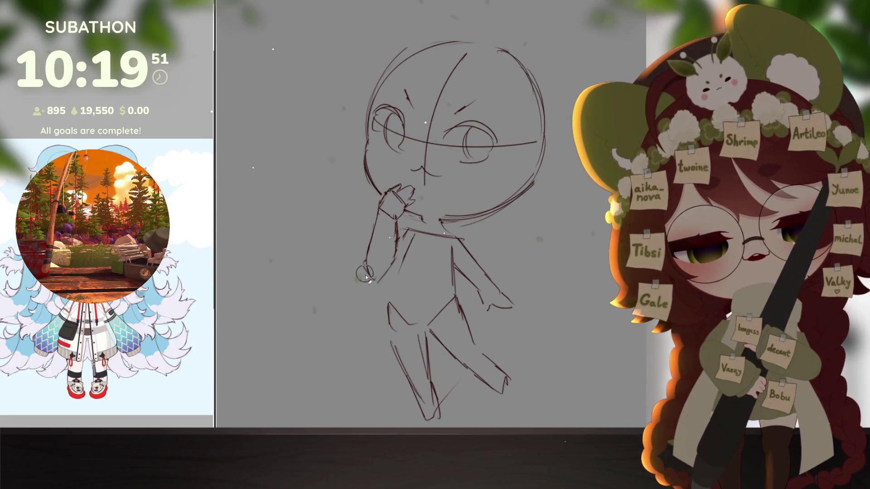
Draw the raised arm's lower edge and join it to the hip line on the left
{"action": "left_click_drag", "start_coordinate": [378, 283], "coordinate": [393, 263]}
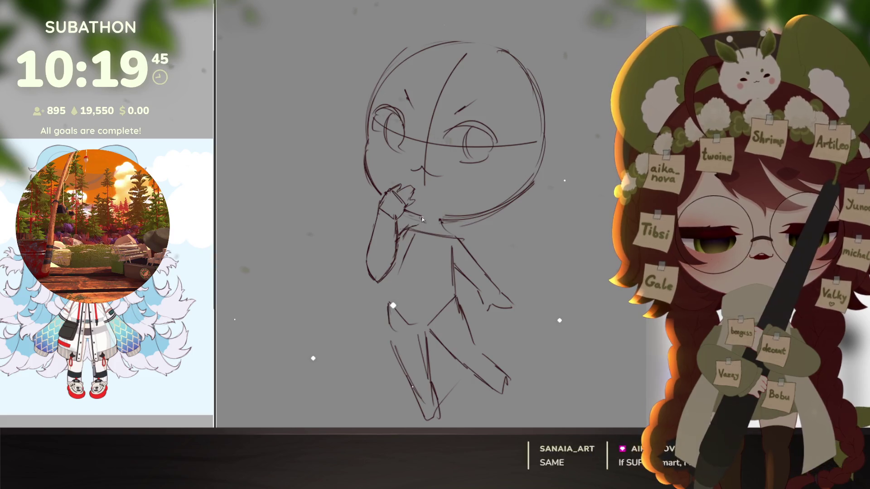
{"action": "scroll", "coordinate": [408, 231], "scroll_direction": "down", "scroll_amount": 2}
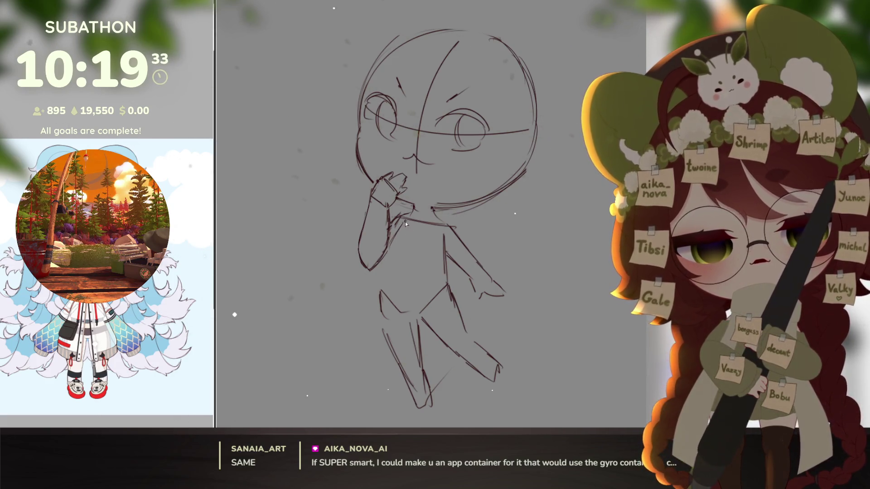
{"action": "left_click_drag", "start_coordinate": [386, 267], "coordinate": [380, 295]}
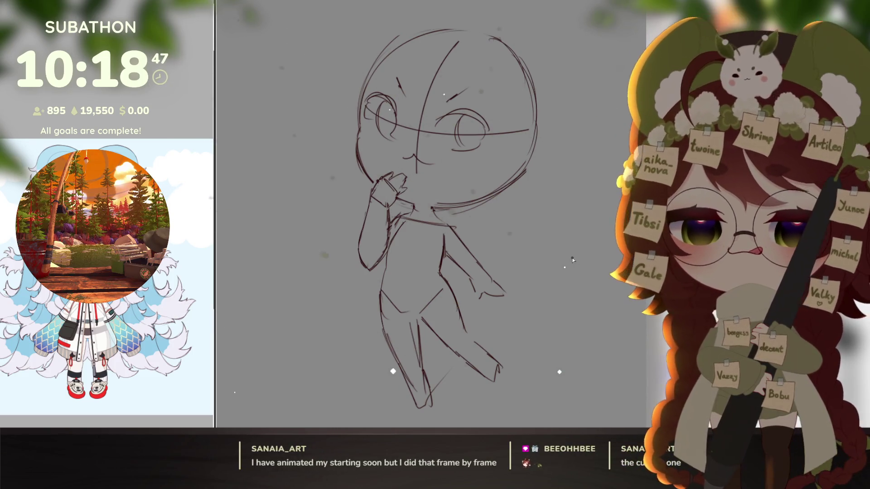
{"action": "scroll", "coordinate": [539, 358], "scroll_direction": "down", "scroll_amount": 1}
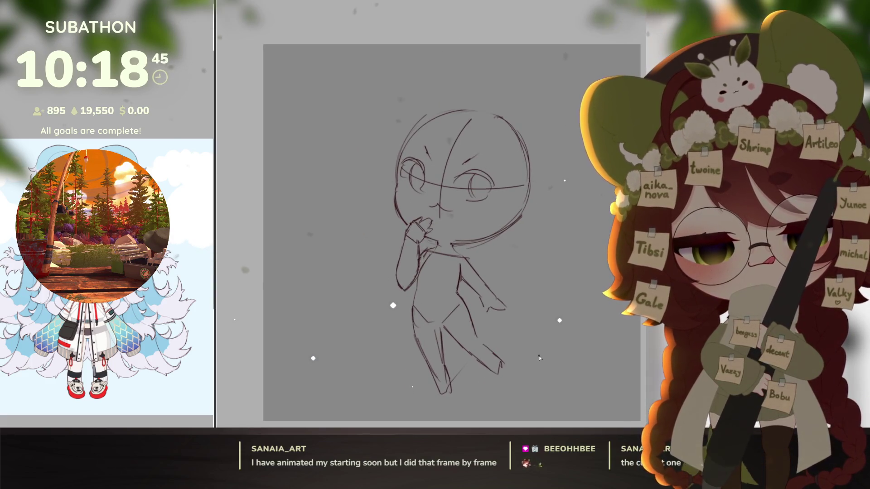
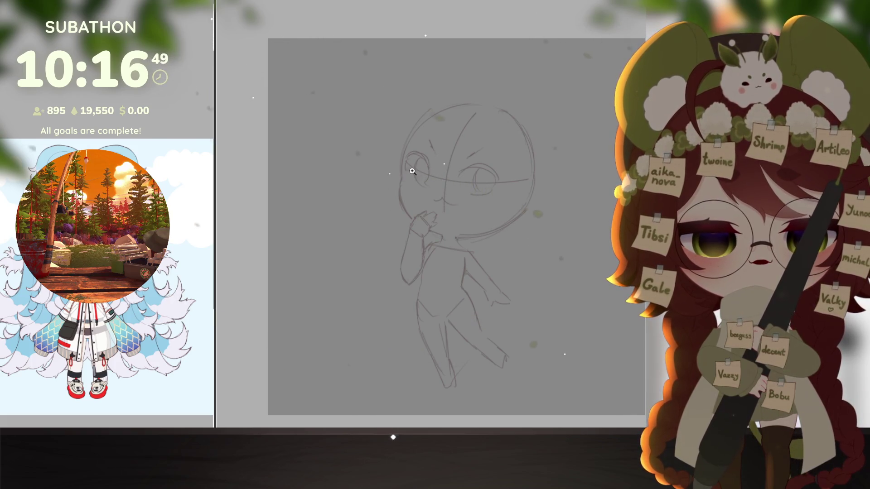
Ink the head's left edge, cheek and both sides of the chin, undoing overshooting strokes
{"action": "scroll", "coordinate": [401, 164], "scroll_direction": "up", "scroll_amount": 1}
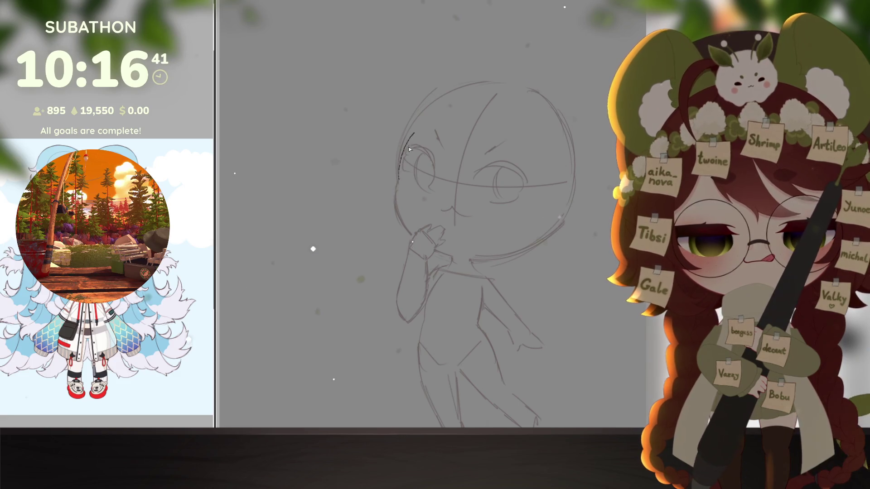
{"action": "left_click_drag", "start_coordinate": [418, 116], "coordinate": [398, 181]}
{"action": "left_click_drag", "start_coordinate": [446, 92], "coordinate": [398, 198]}
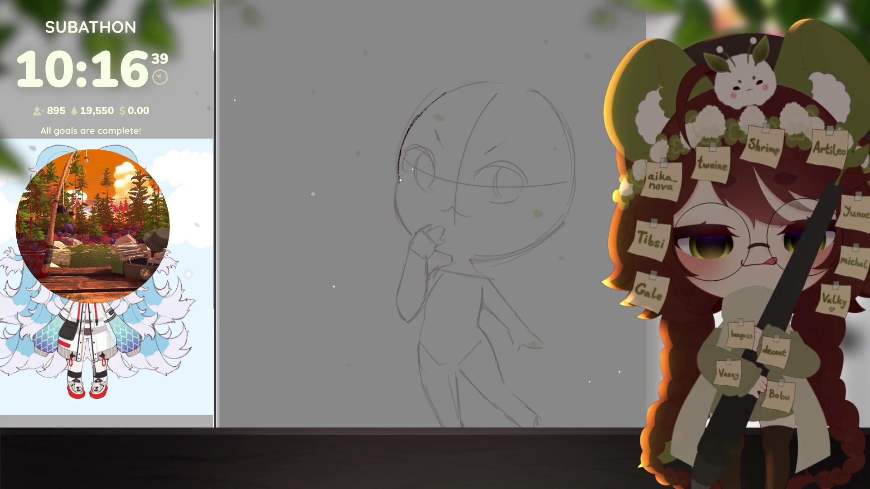
{"action": "left_click_drag", "start_coordinate": [410, 235], "coordinate": [418, 239]}
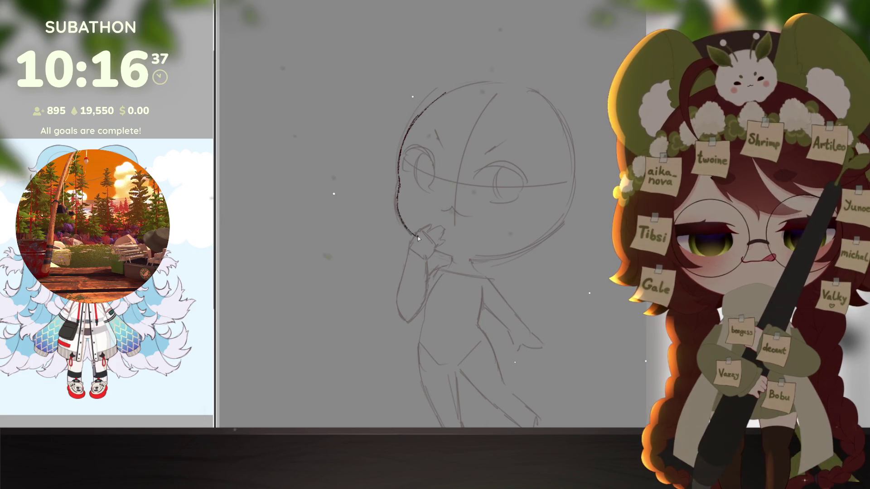
{"action": "key", "text": "ctrl+z"}
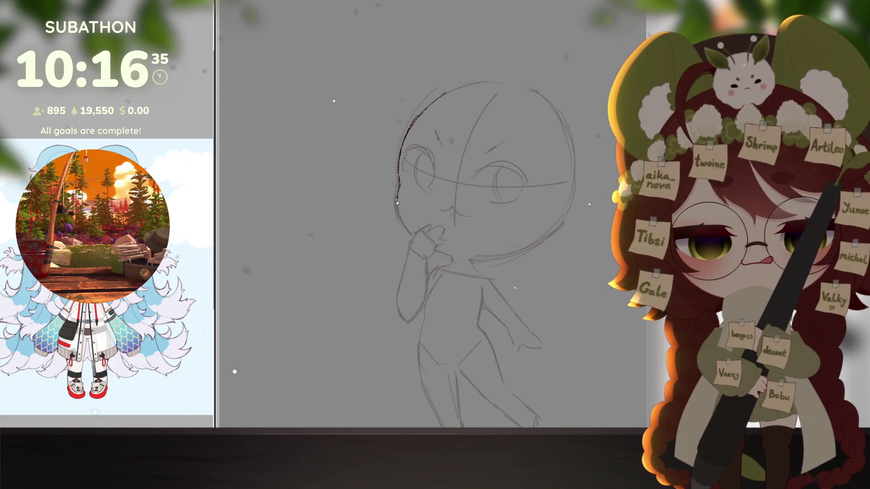
{"action": "scroll", "coordinate": [416, 208], "scroll_direction": "down", "scroll_amount": 1}
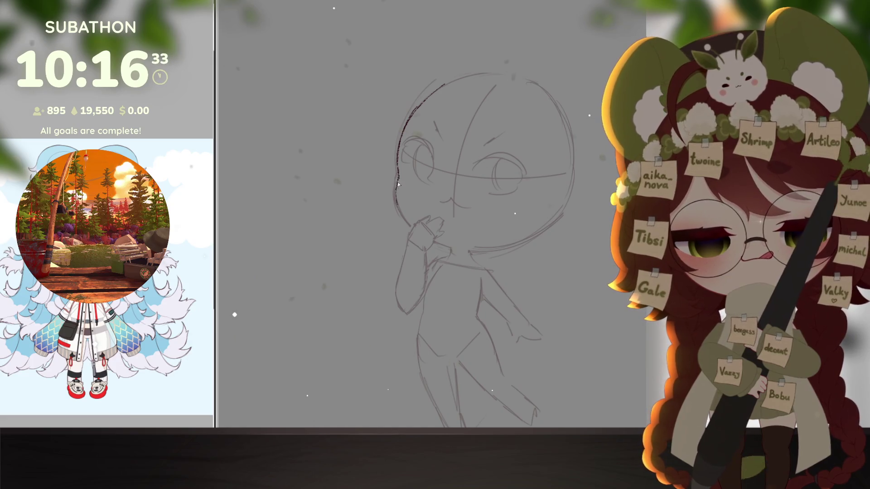
{"action": "left_click_drag", "start_coordinate": [397, 189], "coordinate": [404, 217]}
{"action": "key", "text": "ctrl+z"}
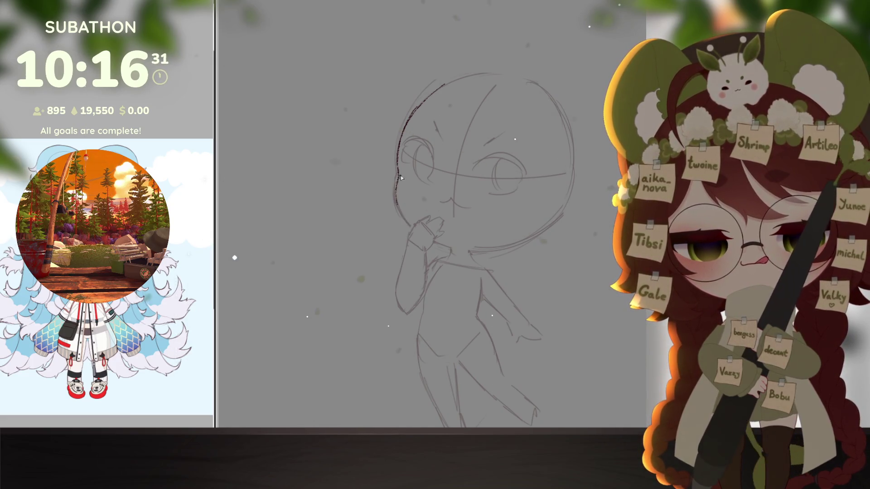
{"action": "mouse_move", "coordinate": [400, 205]}
{"action": "left_mouse_down"}
{"action": "mouse_move", "coordinate": [415, 230]}
{"action": "mouse_move", "coordinate": [494, 281]}
{"action": "mouse_move", "coordinate": [511, 330]}
{"action": "left_mouse_up"}
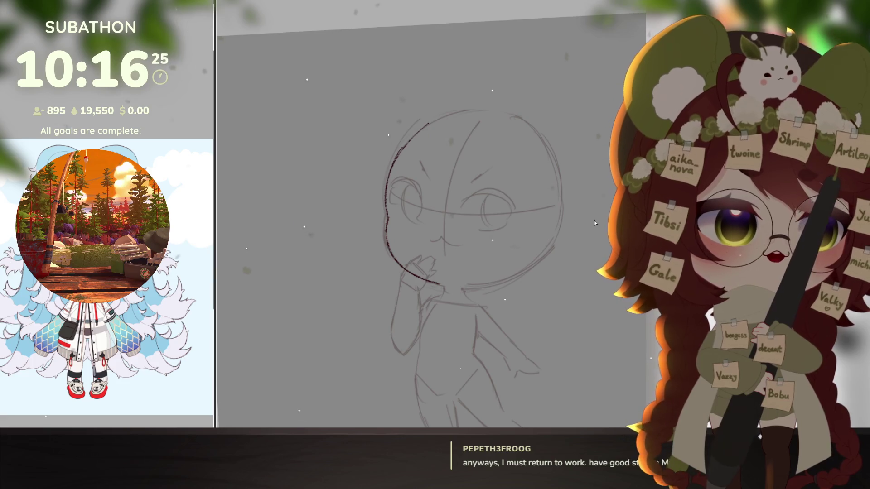
{"action": "left_click_drag", "start_coordinate": [535, 289], "coordinate": [544, 281]}
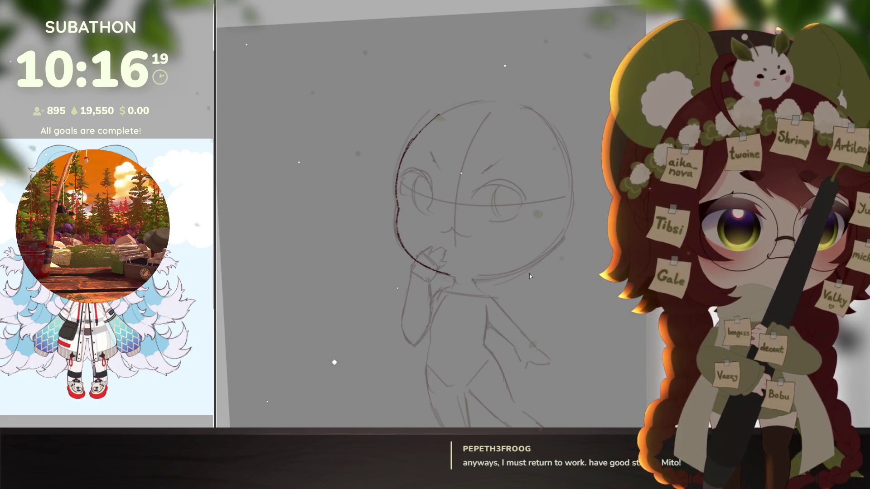
{"action": "left_click_drag", "start_coordinate": [529, 275], "coordinate": [535, 290]}
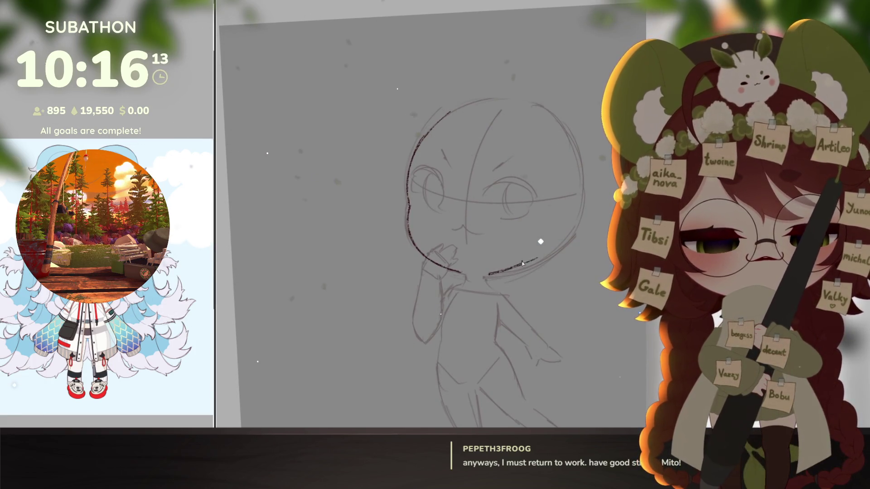
{"action": "left_click_drag", "start_coordinate": [489, 274], "coordinate": [542, 252]}
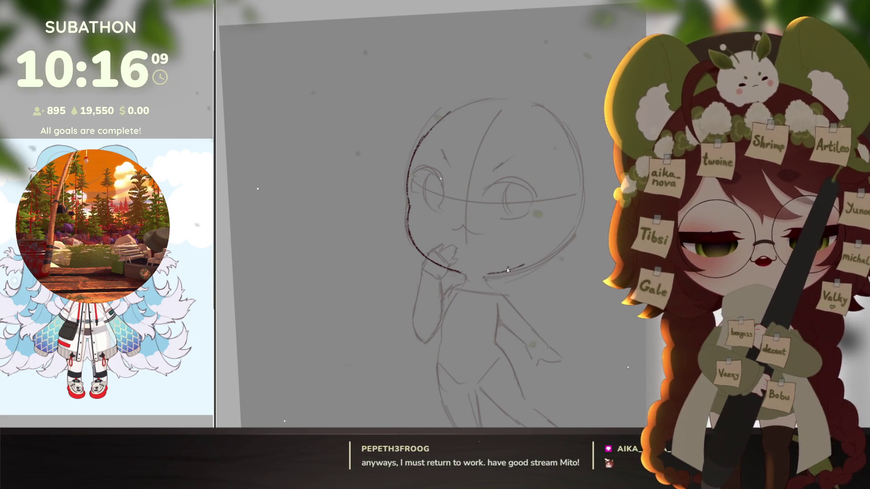
Ink the top of the head, then the neck, shoulder and arm down to the hand
{"action": "mouse_move", "coordinate": [453, 108]}
{"action": "left_mouse_down"}
{"action": "mouse_move", "coordinate": [538, 107]}
{"action": "mouse_move", "coordinate": [574, 155]}
{"action": "mouse_move", "coordinate": [574, 204]}
{"action": "mouse_move", "coordinate": [487, 274]}
{"action": "mouse_move", "coordinate": [492, 259]}
{"action": "left_mouse_up"}
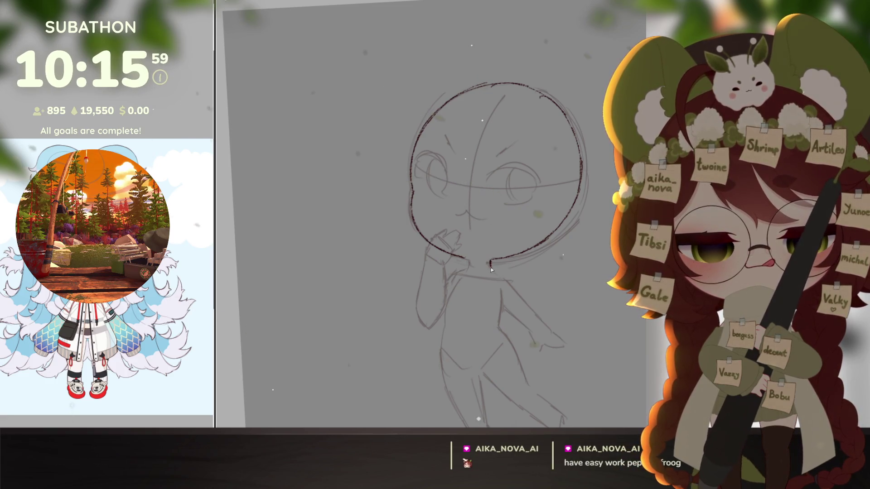
{"action": "mouse_move", "coordinate": [490, 267]}
{"action": "left_mouse_down"}
{"action": "mouse_move", "coordinate": [537, 274]}
{"action": "mouse_move", "coordinate": [529, 272]}
{"action": "left_mouse_up"}
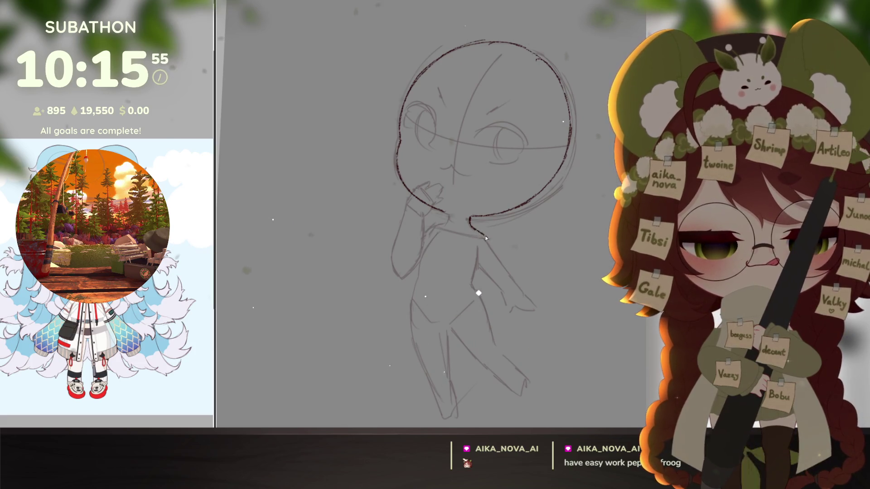
{"action": "left_click_drag", "start_coordinate": [487, 239], "coordinate": [503, 270]}
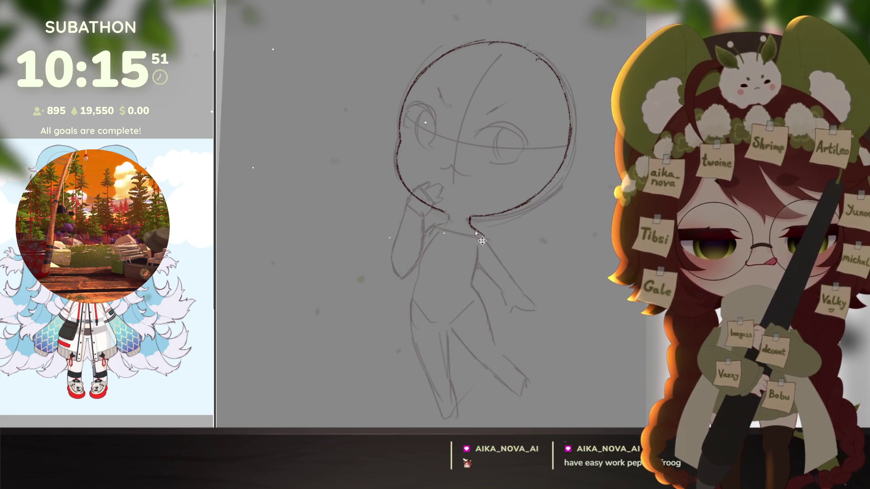
{"action": "left_click_drag", "start_coordinate": [472, 228], "coordinate": [489, 247]}
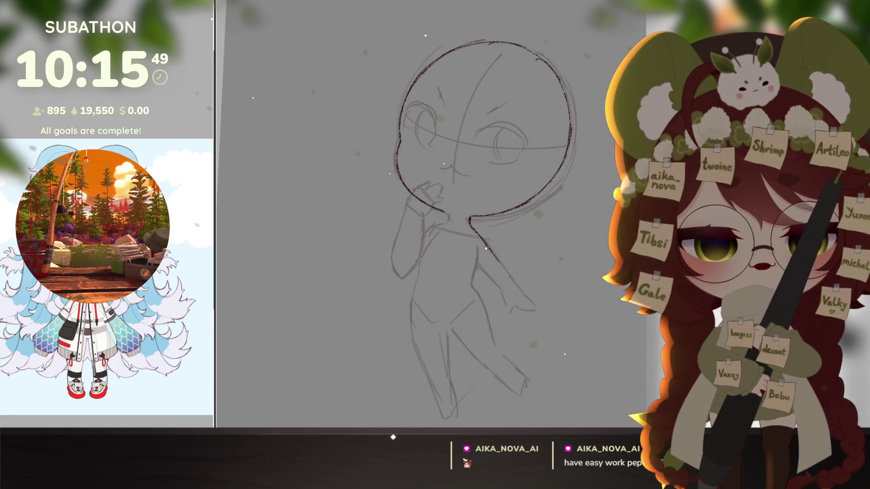
{"action": "left_click_drag", "start_coordinate": [507, 271], "coordinate": [537, 303]}
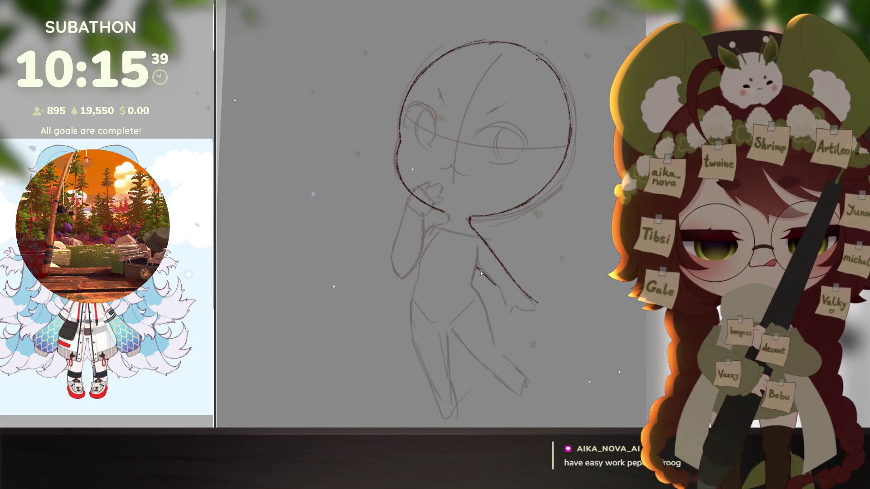
{"action": "mouse_move", "coordinate": [501, 296]}
{"action": "left_mouse_down"}
{"action": "mouse_move", "coordinate": [504, 310]}
{"action": "mouse_move", "coordinate": [532, 300]}
{"action": "left_mouse_up"}
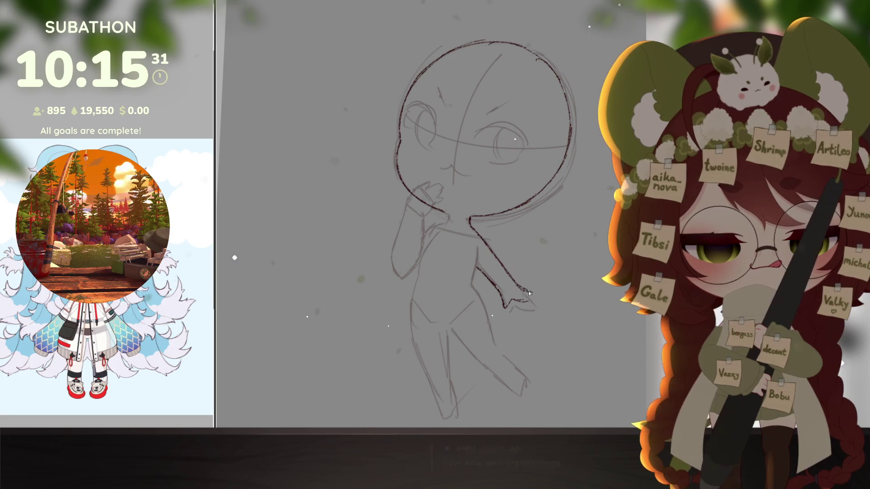
{"action": "left_click_drag", "start_coordinate": [530, 291], "coordinate": [532, 296]}
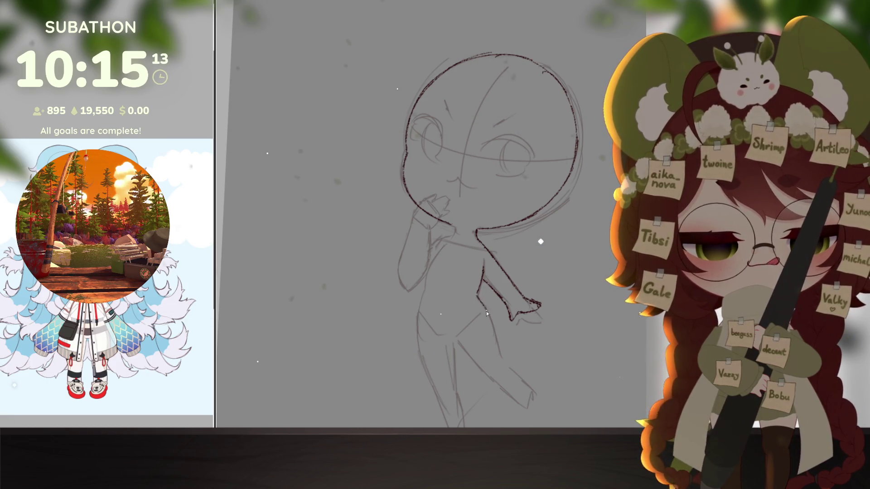
Pan to the lower body, level the canvas rotation and zoom out to view the whole drawing
{"action": "left_click_drag", "start_coordinate": [499, 354], "coordinate": [476, 314]}
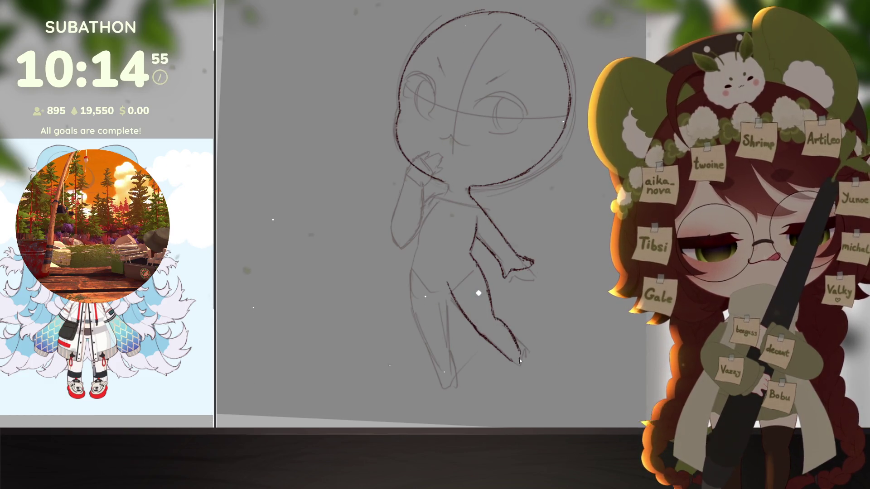
{"action": "mouse_move", "coordinate": [573, 355]}
{"action": "left_mouse_down"}
{"action": "mouse_move", "coordinate": [573, 363]}
{"action": "mouse_move", "coordinate": [521, 353]}
{"action": "mouse_move", "coordinate": [532, 348]}
{"action": "left_mouse_up"}
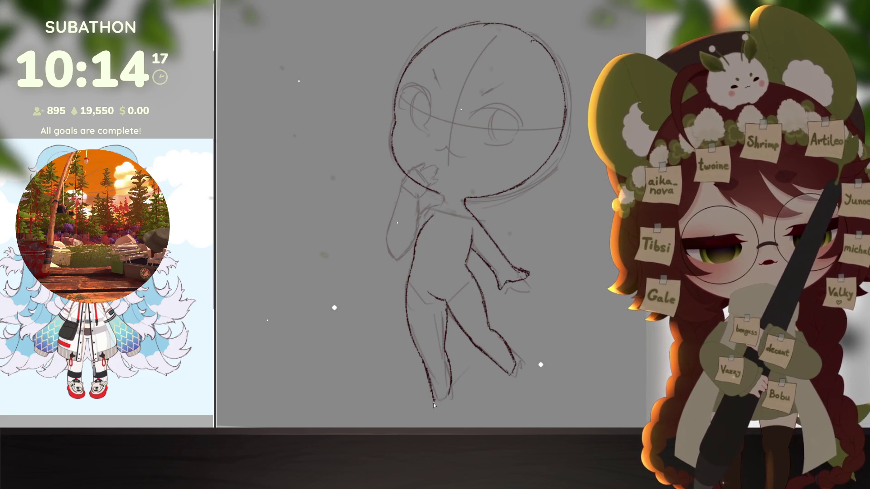
{"action": "key", "text": "ctrl+minus"}
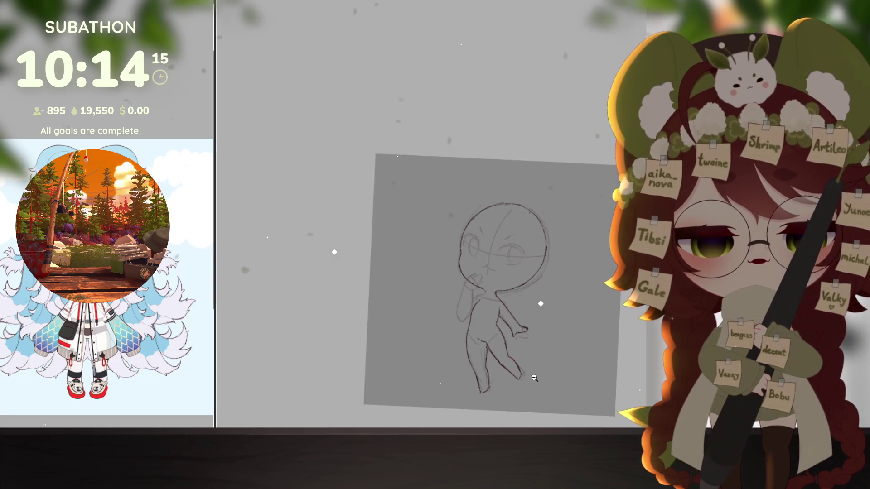
Hide the sketch layer and enlarge and slightly rotate the selected arm with Free Transform
{"action": "mouse_move", "coordinate": [536, 375]}
{"action": "left_mouse_down"}
{"action": "mouse_move", "coordinate": [547, 373]}
{"action": "mouse_move", "coordinate": [542, 362]}
{"action": "mouse_move", "coordinate": [511, 372]}
{"action": "left_mouse_up"}
{"action": "key", "text": "ctrl+plus"}
{"action": "mouse_move", "coordinate": [513, 342]}
{"action": "left_mouse_down"}
{"action": "mouse_move", "coordinate": [515, 365]}
{"action": "mouse_move", "coordinate": [529, 324]}
{"action": "mouse_move", "coordinate": [501, 355]}
{"action": "mouse_move", "coordinate": [498, 344]}
{"action": "mouse_move", "coordinate": [501, 360]}
{"action": "mouse_move", "coordinate": [480, 344]}
{"action": "left_mouse_up"}
{"action": "key", "text": "ctrl+z"}
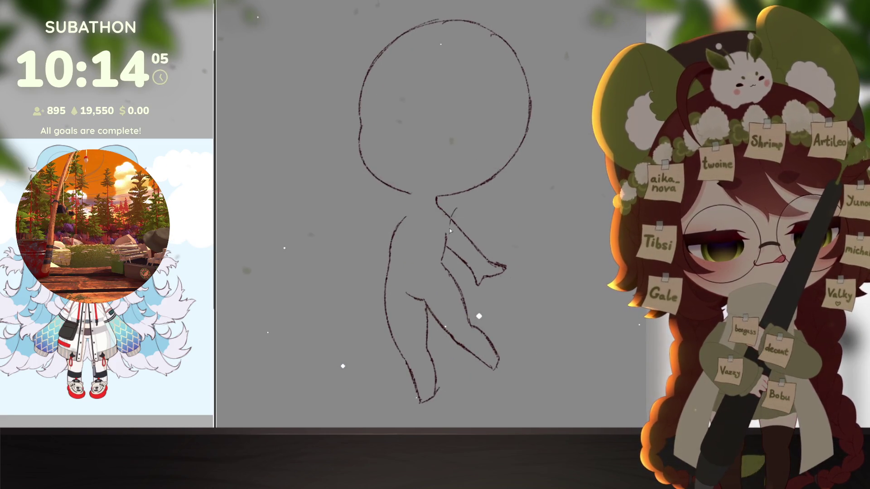
{"action": "left_click_drag", "start_coordinate": [447, 258], "coordinate": [447, 248]}
{"action": "key", "text": "ctrl+t"}
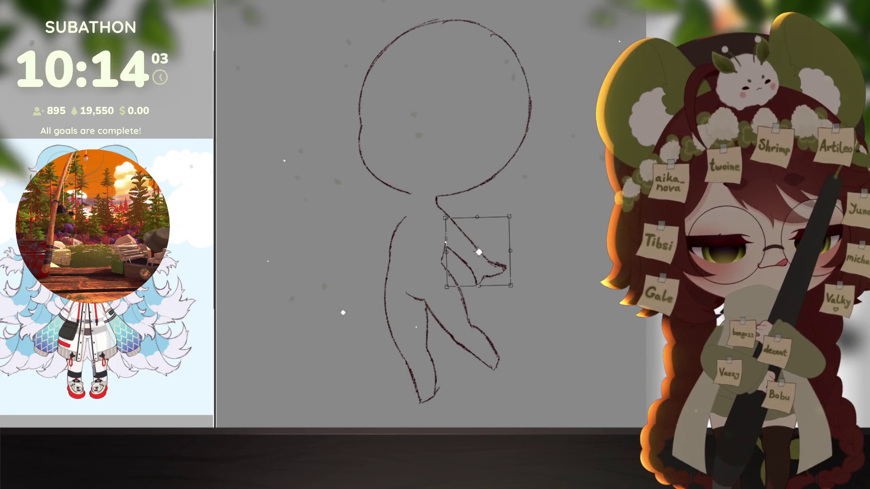
{"action": "mouse_move", "coordinate": [512, 287]}
{"action": "left_mouse_down"}
{"action": "mouse_move", "coordinate": [524, 229]}
{"action": "mouse_move", "coordinate": [523, 237]}
{"action": "left_mouse_up"}
{"action": "key", "text": "Return"}
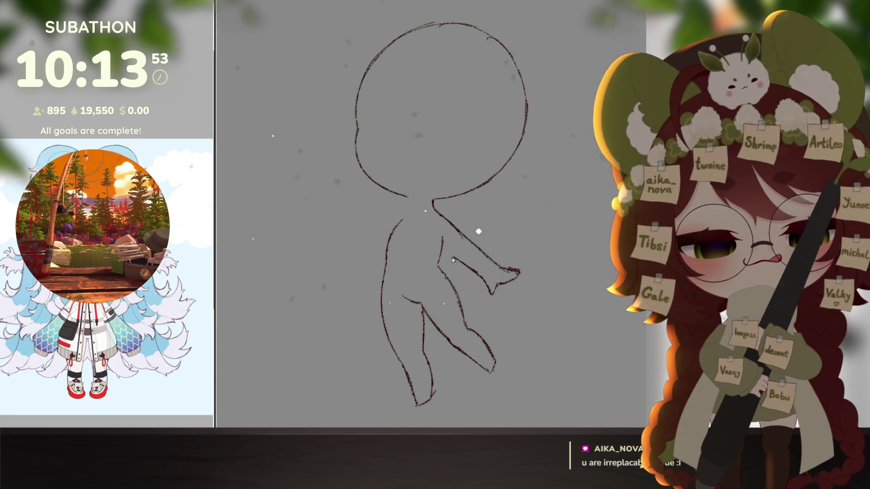
Extend the hand into a pointed tip and show the gray sketch layer again
{"action": "left_click_drag", "start_coordinate": [469, 242], "coordinate": [488, 262]}
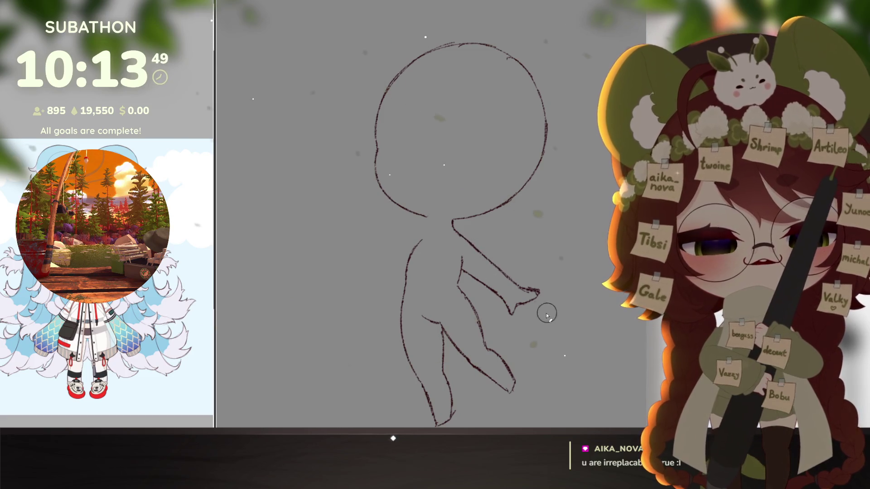
{"action": "left_click_drag", "start_coordinate": [540, 292], "coordinate": [518, 291]}
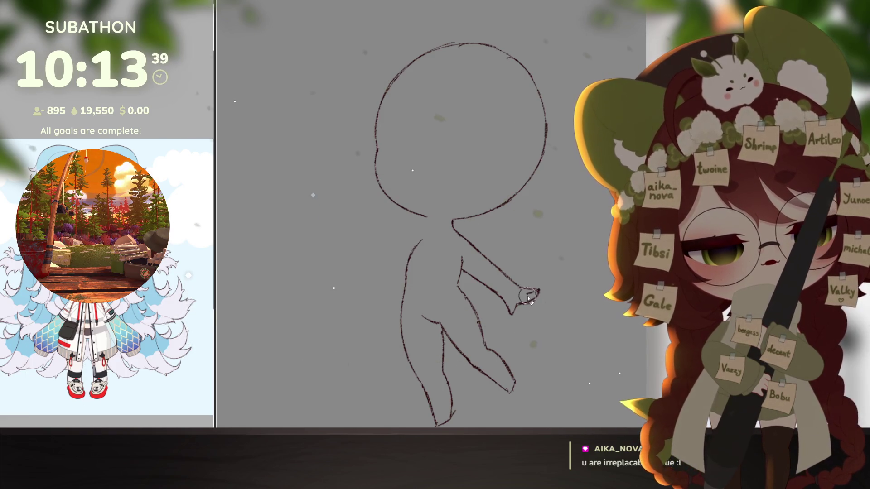
{"action": "scroll", "coordinate": [544, 302], "scroll_direction": "down", "scroll_amount": 3}
{"action": "scroll", "coordinate": [560, 309], "scroll_direction": "up", "scroll_amount": 5}
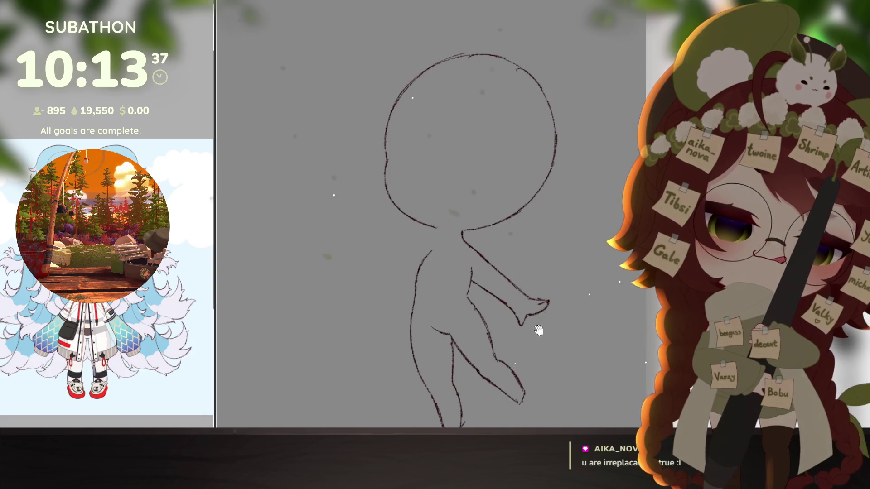
{"action": "left_click_drag", "start_coordinate": [487, 383], "coordinate": [480, 426]}
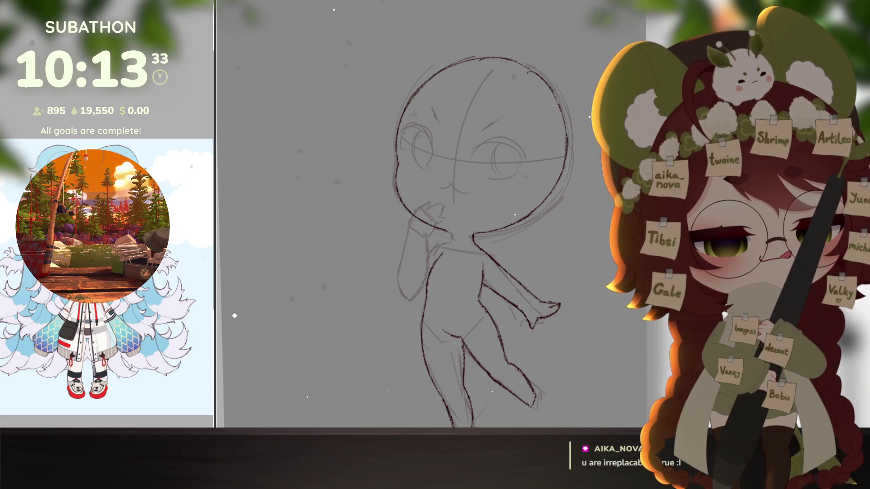
Extend the arm's left outline downward over the sketch
{"action": "left_click_drag", "start_coordinate": [476, 345], "coordinate": [482, 371]}
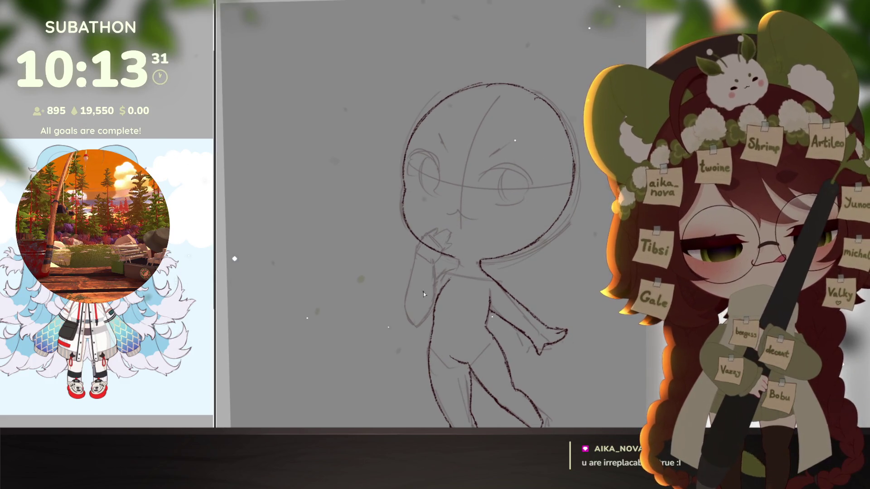
{"action": "left_click_drag", "start_coordinate": [415, 317], "coordinate": [406, 311]}
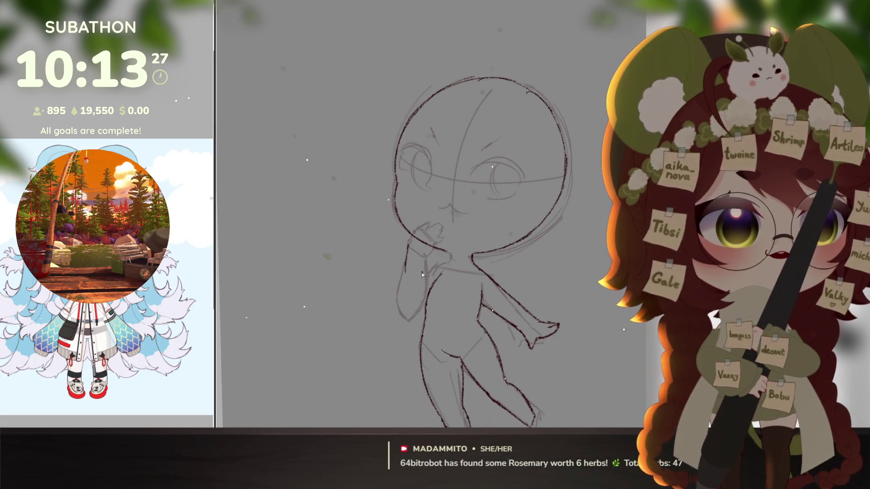
{"action": "left_click_drag", "start_coordinate": [400, 282], "coordinate": [402, 313]}
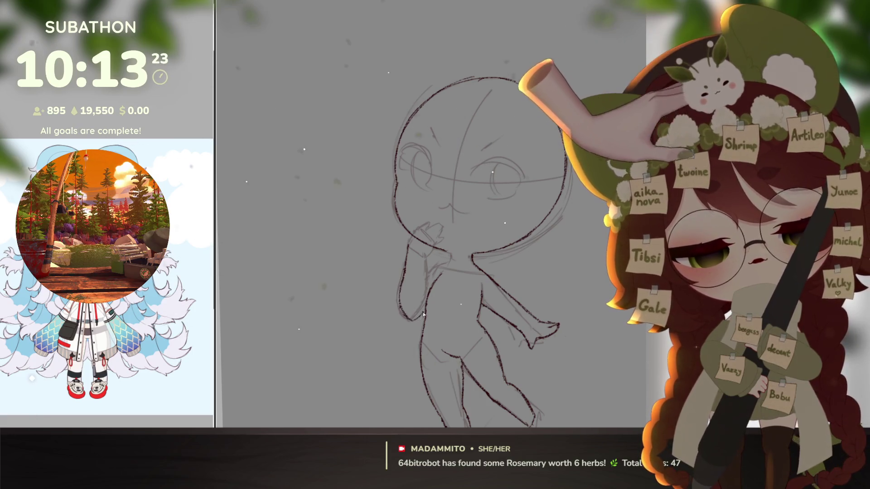
{"action": "left_click_drag", "start_coordinate": [410, 247], "coordinate": [415, 270]}
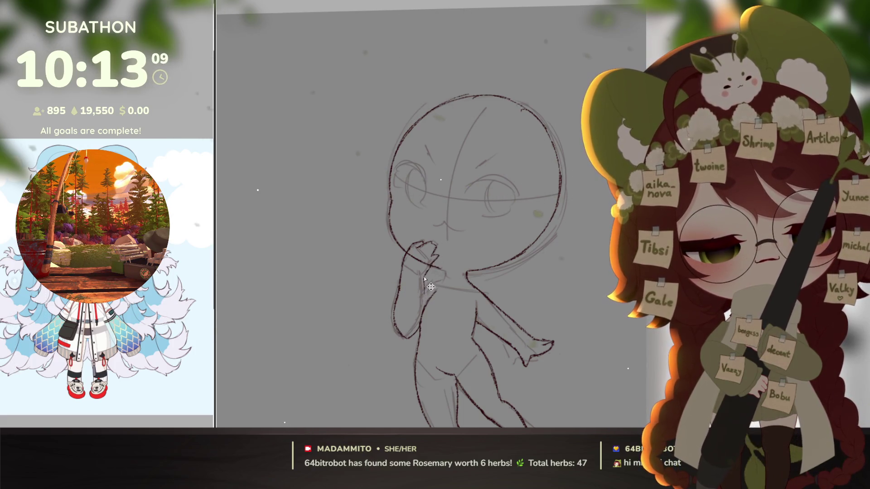
{"action": "left_click_drag", "start_coordinate": [425, 304], "coordinate": [624, 321]}
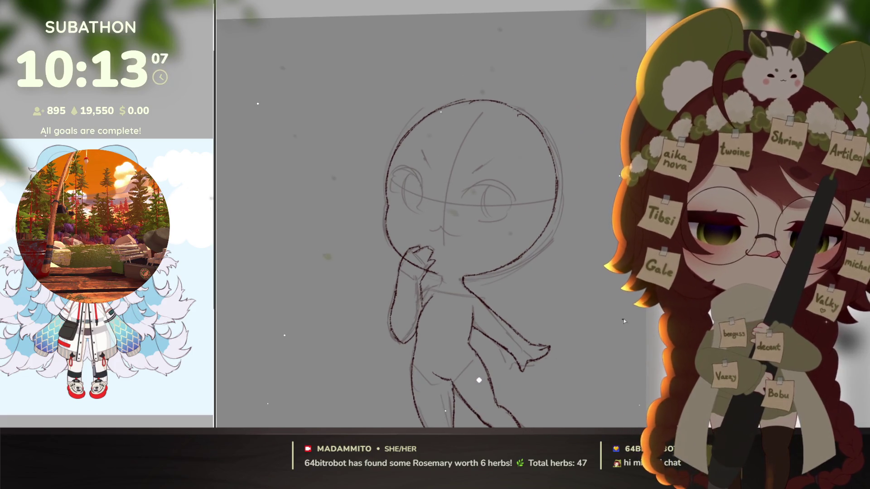
Shorten the raised arm stroke and shift it right with Free Transform
{"action": "key", "text": "ctrl+t"}
{"action": "left_click_drag", "start_coordinate": [434, 247], "coordinate": [437, 244]}
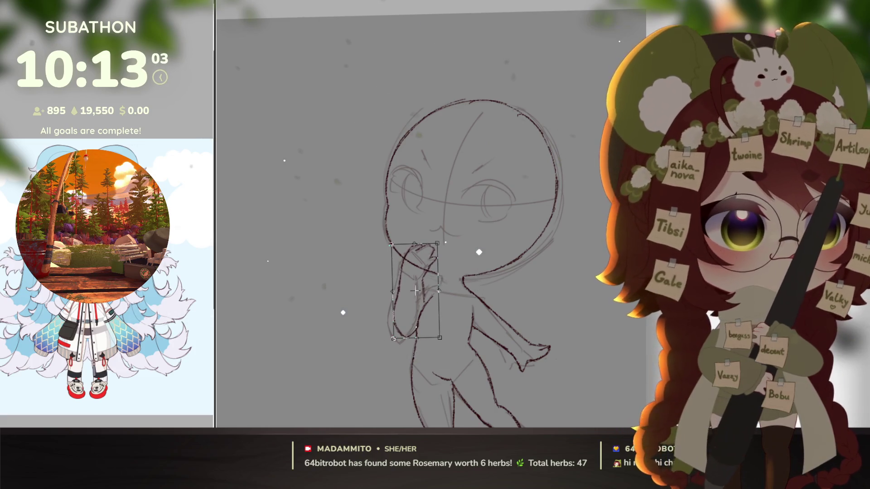
{"action": "key", "text": "Return"}
{"action": "left_click_drag", "start_coordinate": [468, 368], "coordinate": [482, 355]}
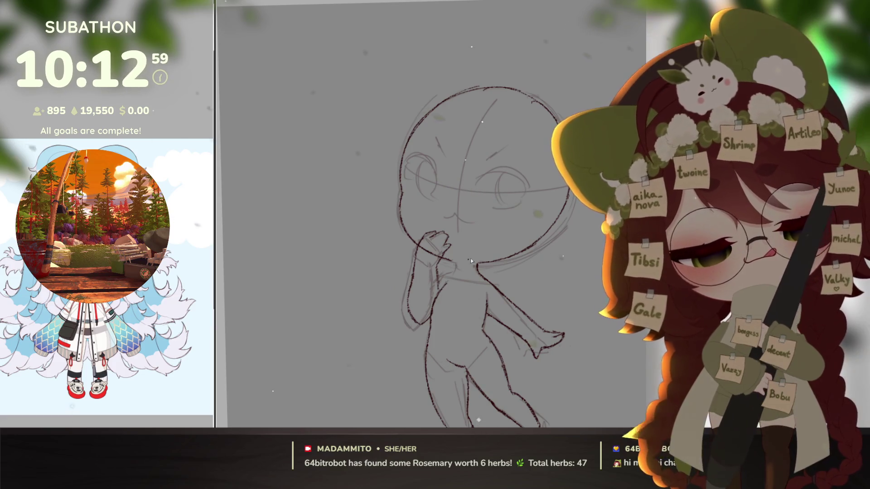
{"action": "left_click", "coordinate": [515, 340]}
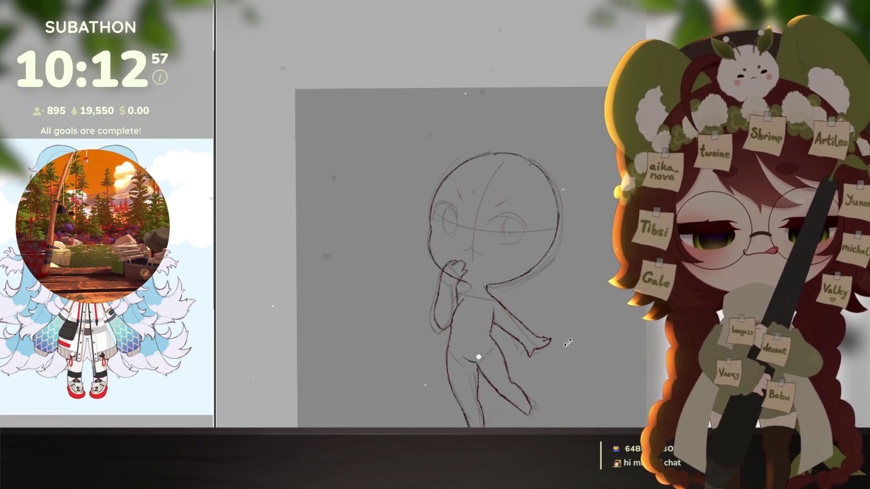
Check against the sketch, then nudge the hand near the mouth a few pixels left
{"action": "key", "text": "ctrl+h"}
{"action": "key", "text": "ctrl+shift+r"}
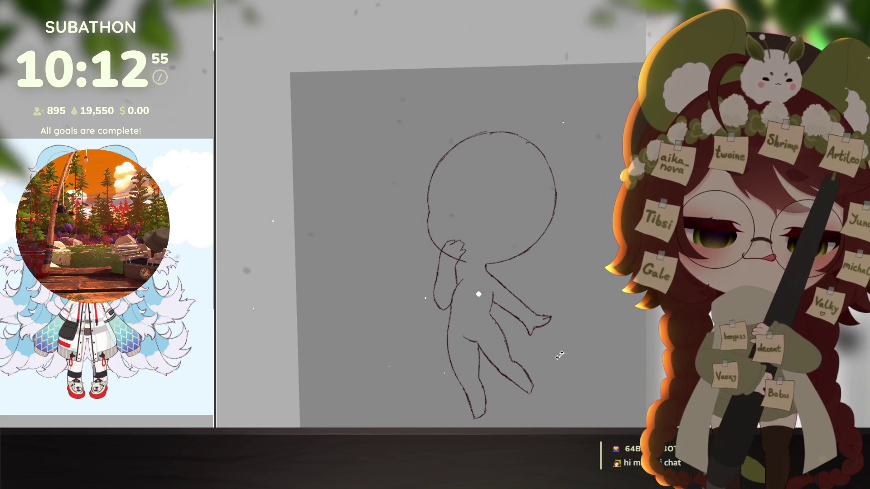
{"action": "key", "text": "ctrl+plus"}
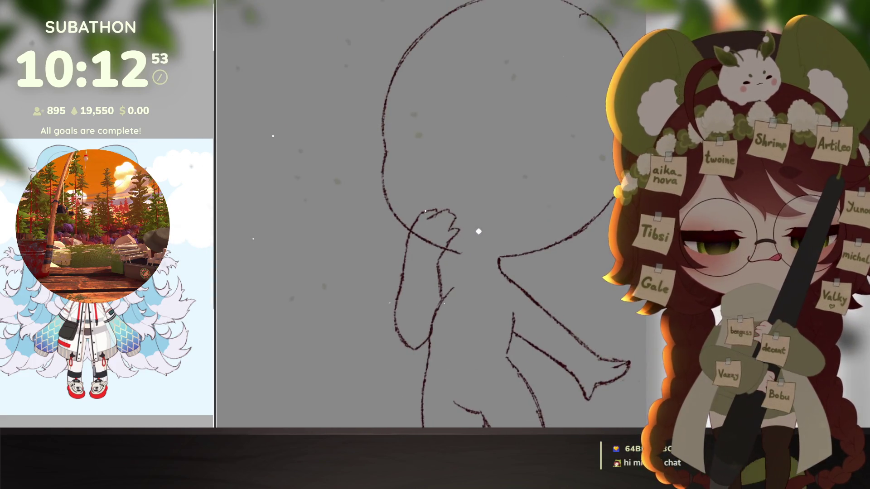
{"action": "key", "text": "ctrl+h"}
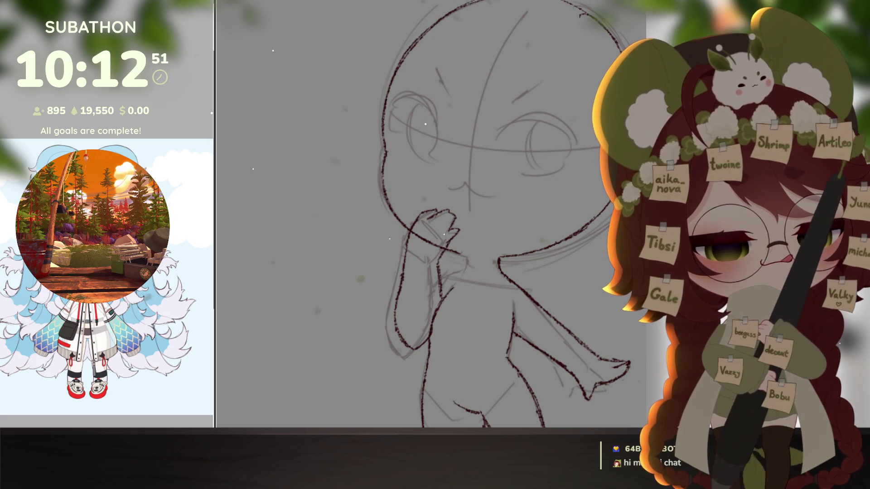
{"action": "left_click_drag", "start_coordinate": [430, 206], "coordinate": [426, 210]}
{"action": "key", "text": "ctrl+t"}
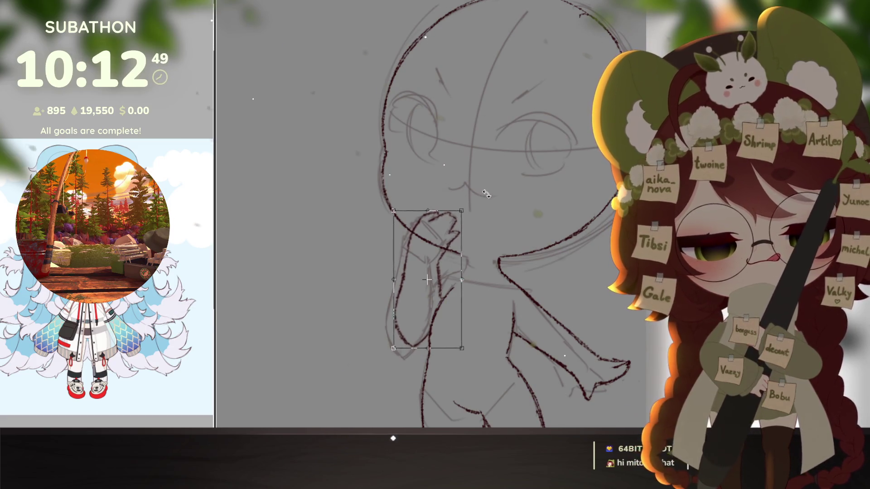
{"action": "left_click_drag", "start_coordinate": [448, 255], "coordinate": [446, 255]}
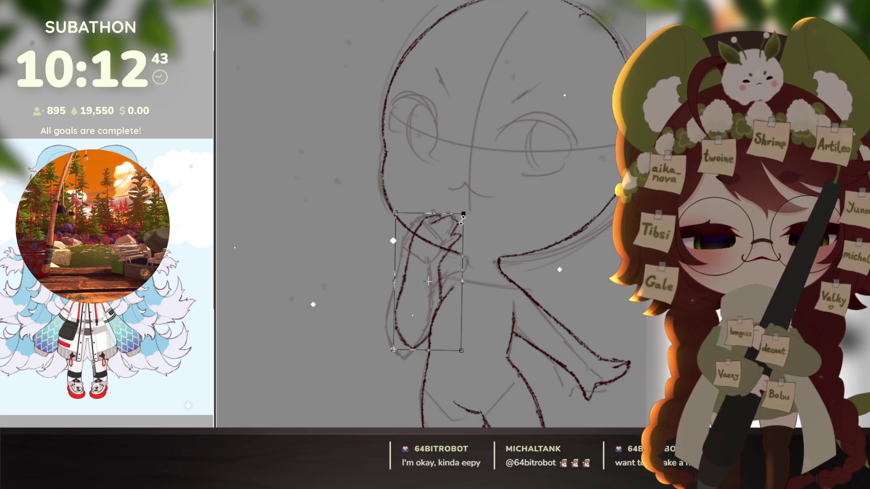
{"action": "key", "text": "Return"}
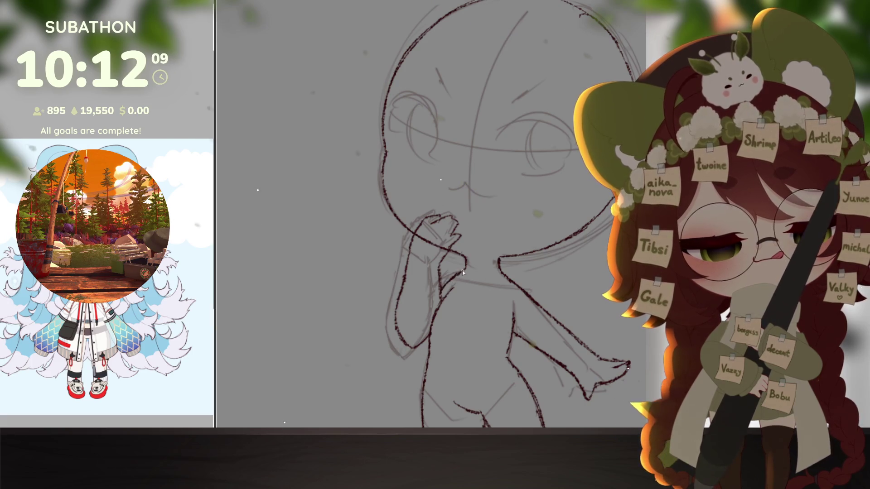
Rotate and shrink the raised arm slightly to fit the body
{"action": "scroll", "coordinate": [481, 394], "scroll_direction": "down", "scroll_amount": 5}
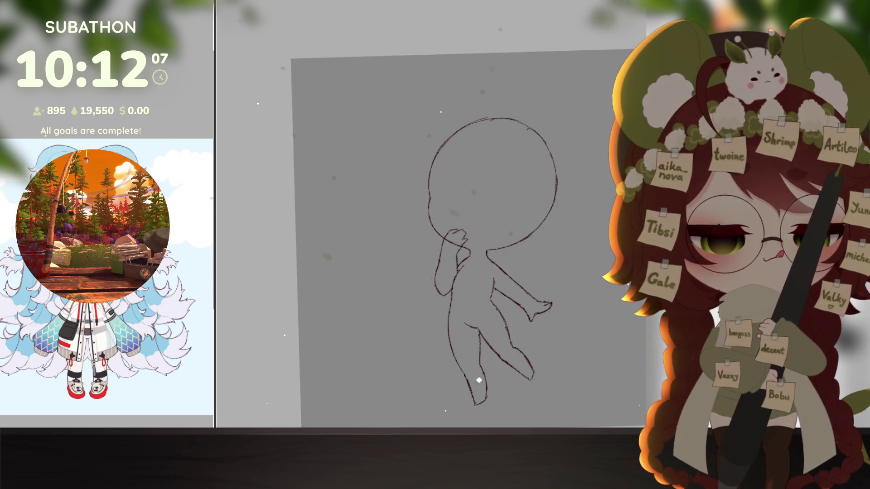
{"action": "left_click_drag", "start_coordinate": [444, 300], "coordinate": [438, 299]}
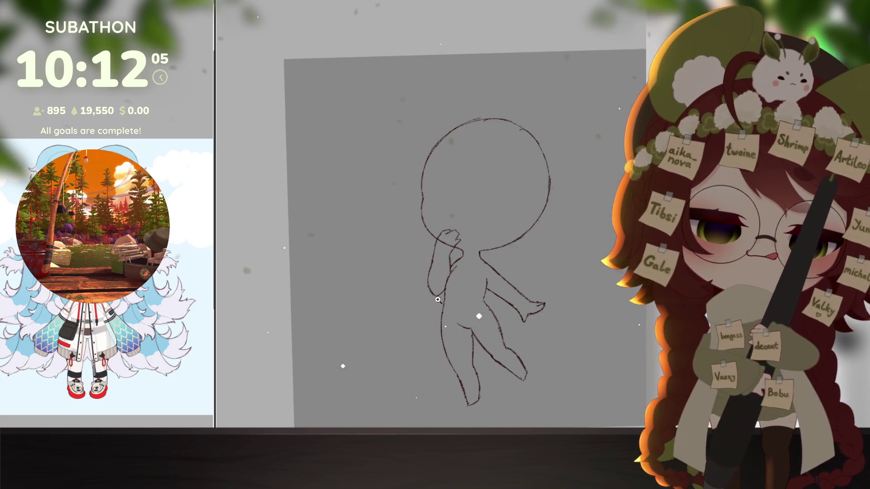
{"action": "scroll", "coordinate": [482, 282], "scroll_direction": "up", "scroll_amount": 2}
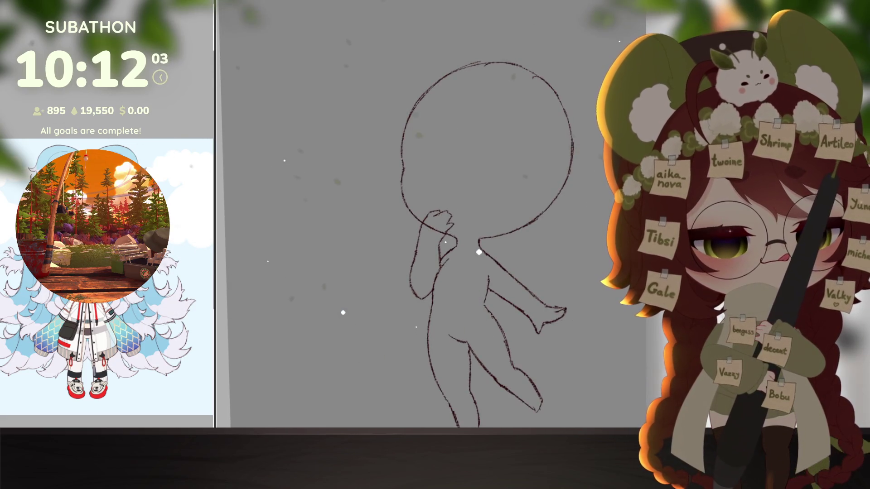
{"action": "key", "text": "ctrl+t"}
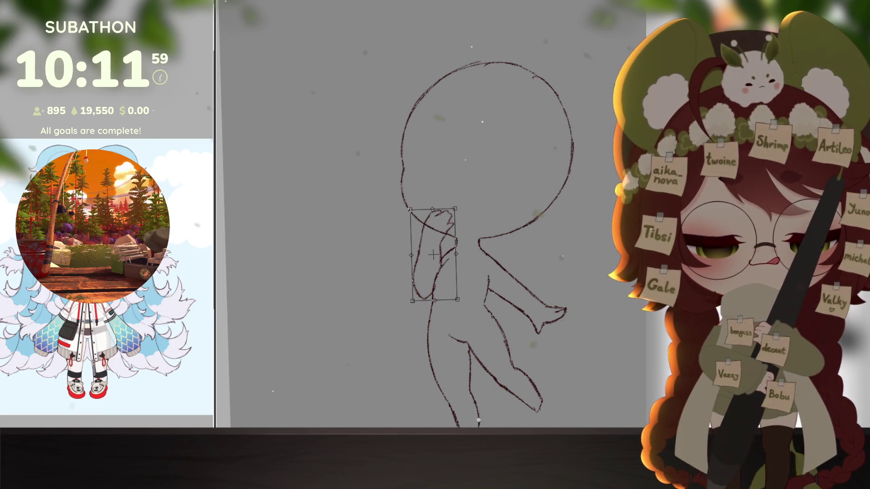
{"action": "left_click_drag", "start_coordinate": [453, 209], "coordinate": [449, 212]}
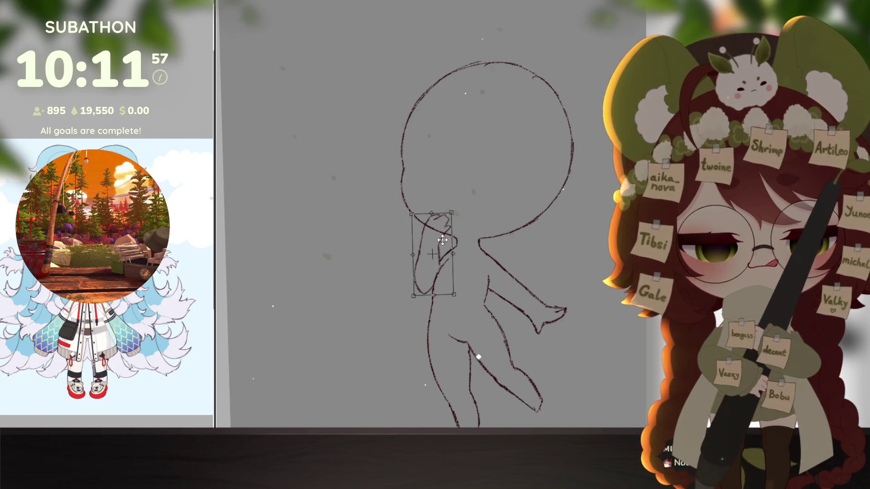
{"action": "left_click_drag", "start_coordinate": [454, 272], "coordinate": [441, 280]}
{"action": "key", "text": "Return"}
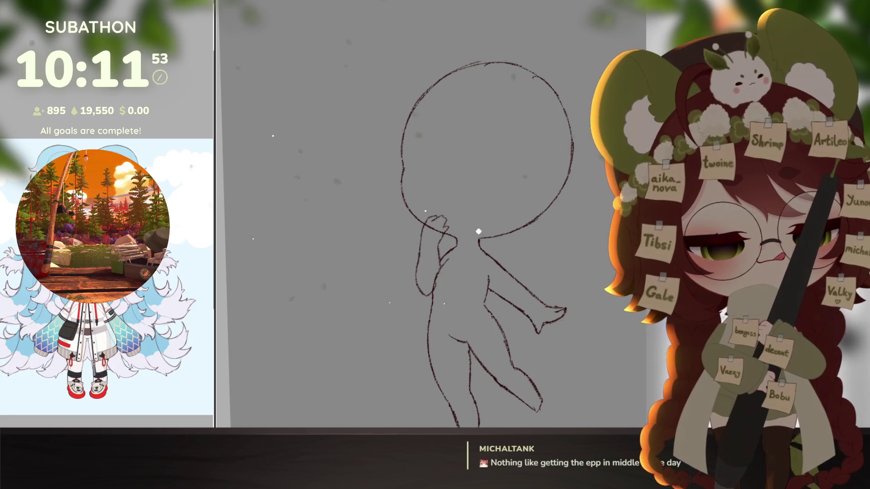
Reapply a transform to the arm stroke and reset the canvas zoom and tilt
{"action": "left_click", "coordinate": [562, 348], "text": "ctrl+alt"}
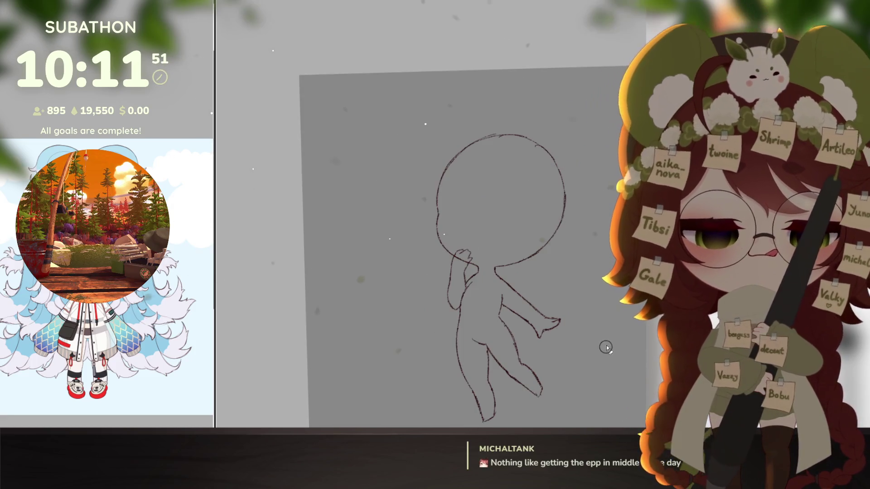
{"action": "scroll", "coordinate": [450, 329], "scroll_direction": "up", "scroll_amount": 2}
{"action": "key", "text": "ctrl+t"}
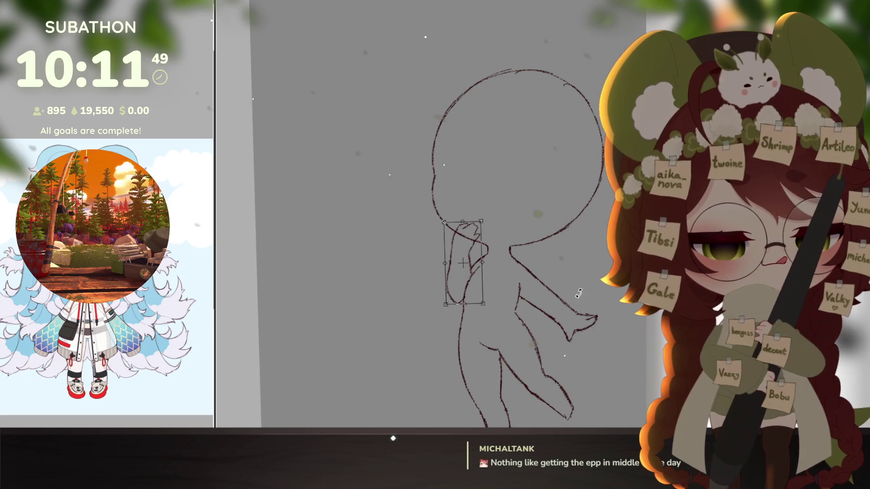
{"action": "key", "text": "Return"}
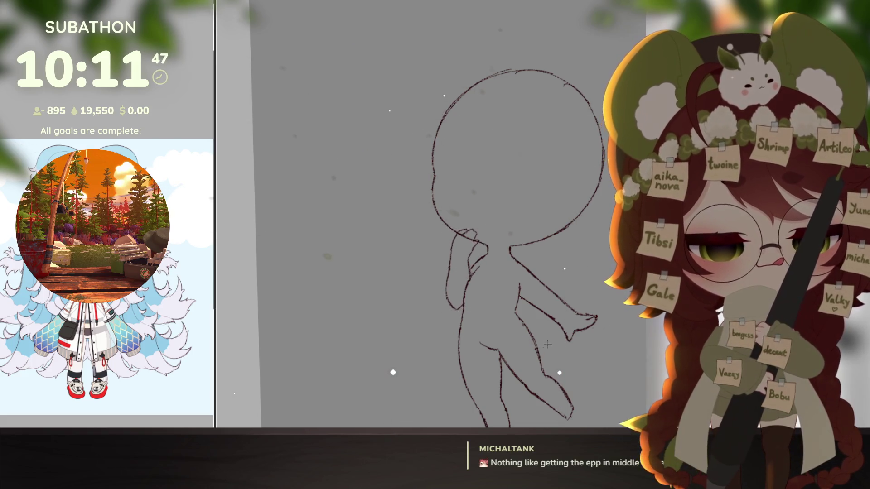
{"action": "scroll", "coordinate": [485, 303], "scroll_direction": "up", "scroll_amount": 4}
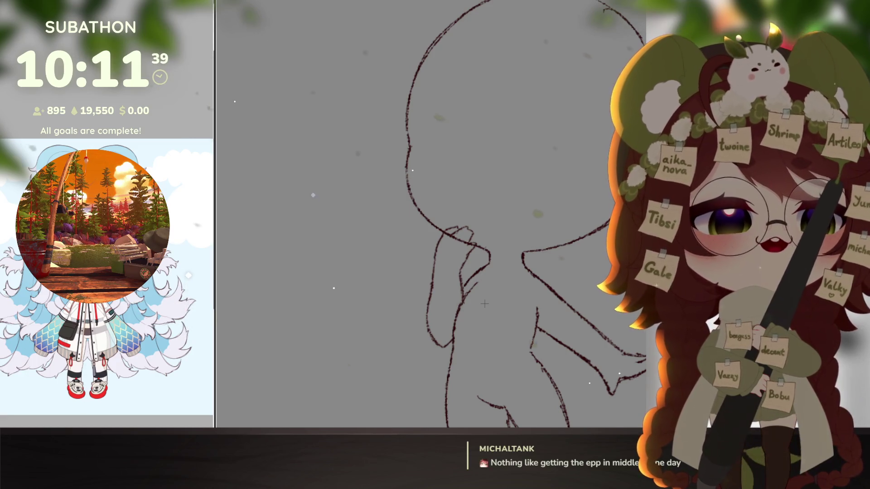
{"action": "scroll", "coordinate": [536, 345], "scroll_direction": "down", "scroll_amount": 3}
{"action": "scroll", "coordinate": [557, 369], "scroll_direction": "down", "scroll_amount": 3}
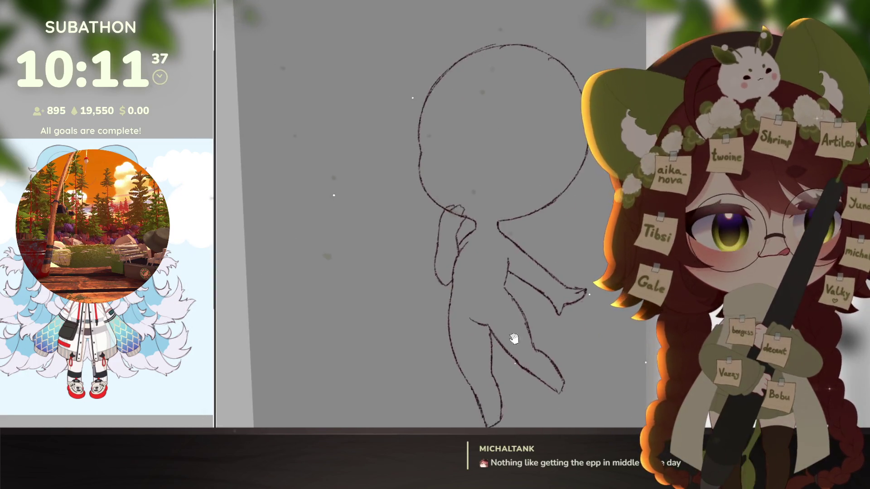
{"action": "left_click_drag", "start_coordinate": [550, 366], "coordinate": [563, 331]}
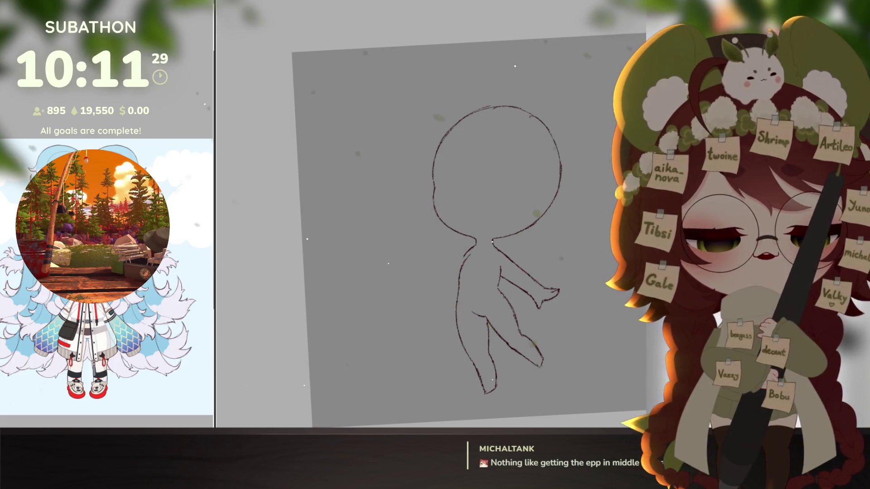
{"action": "key", "text": "ctrl+0"}
Mirror the outstretched arm horizontally and rotate the copy into place on the figure's left side
{"action": "mouse_move", "coordinate": [503, 232]}
{"action": "left_mouse_down"}
{"action": "mouse_move", "coordinate": [562, 312]}
{"action": "mouse_move", "coordinate": [593, 225]}
{"action": "left_mouse_up"}
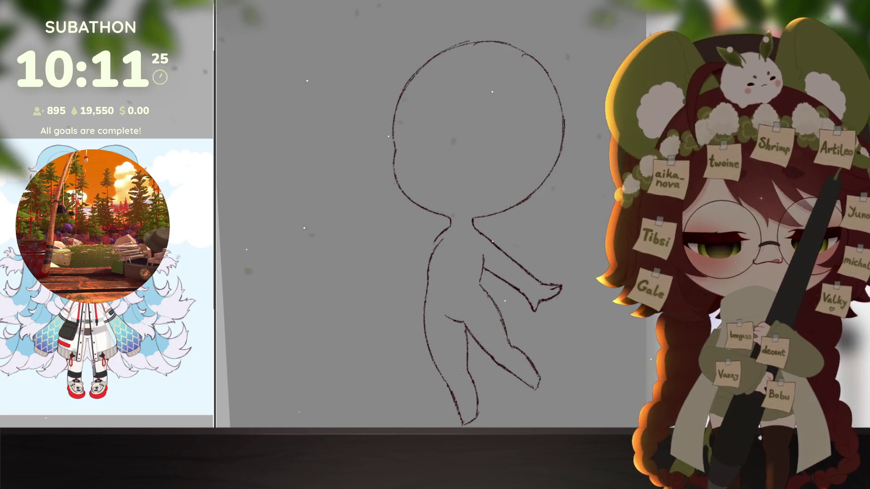
{"action": "key", "text": "ctrl+t"}
{"action": "mouse_move", "coordinate": [546, 283]}
{"action": "left_mouse_down"}
{"action": "mouse_move", "coordinate": [414, 275]}
{"action": "mouse_move", "coordinate": [428, 285]}
{"action": "left_mouse_up"}
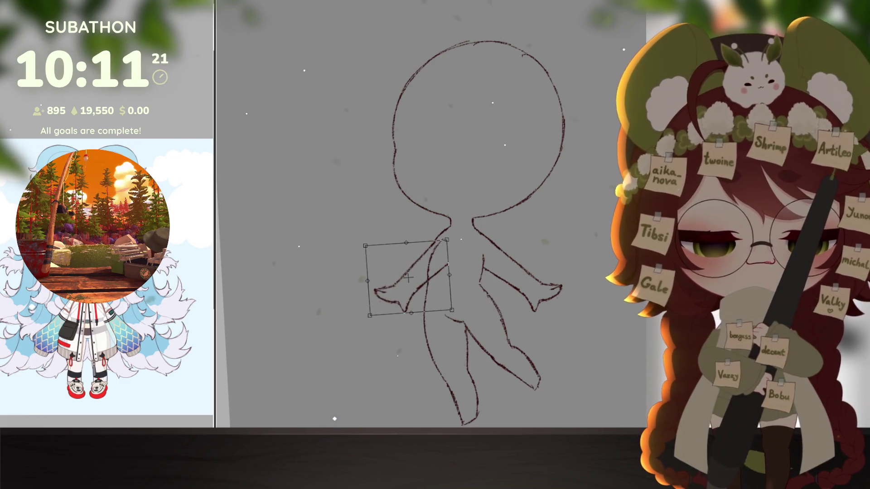
{"action": "left_click_drag", "start_coordinate": [502, 250], "coordinate": [503, 286]}
{"action": "left_click_drag", "start_coordinate": [416, 310], "coordinate": [404, 303]}
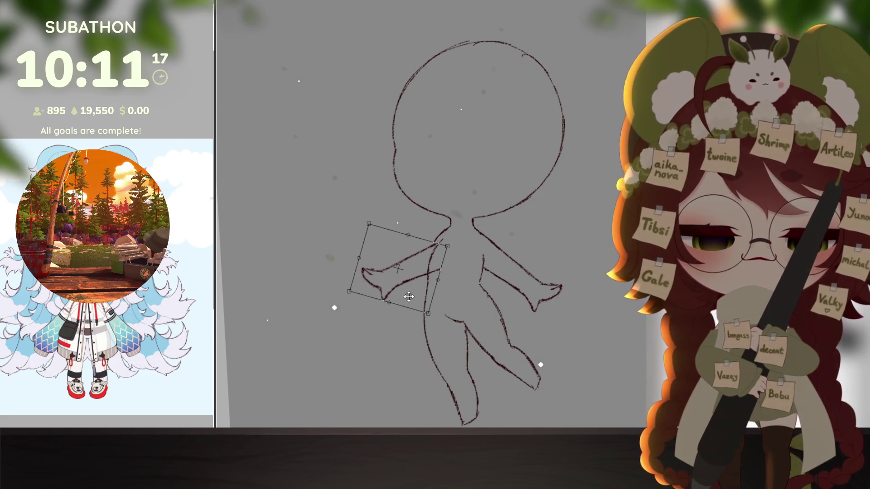
{"action": "left_click_drag", "start_coordinate": [458, 236], "coordinate": [467, 263]}
{"action": "left_click_drag", "start_coordinate": [421, 299], "coordinate": [439, 299]}
{"action": "left_click_drag", "start_coordinate": [535, 299], "coordinate": [551, 260]}
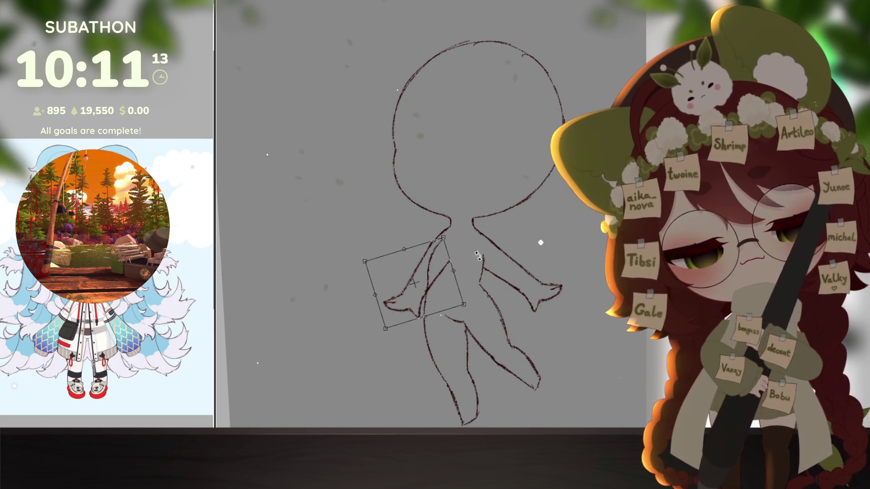
{"action": "key", "text": "Return"}
Re-transform the new left arm and show the rough sketch layer again
{"action": "left_click_drag", "start_coordinate": [376, 243], "coordinate": [459, 326]}
{"action": "key", "text": "ctrl+t"}
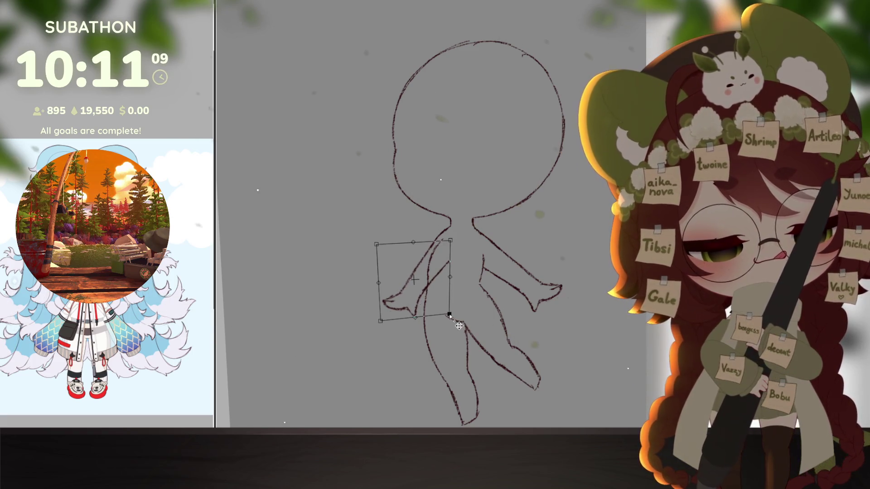
{"action": "key", "text": "Return"}
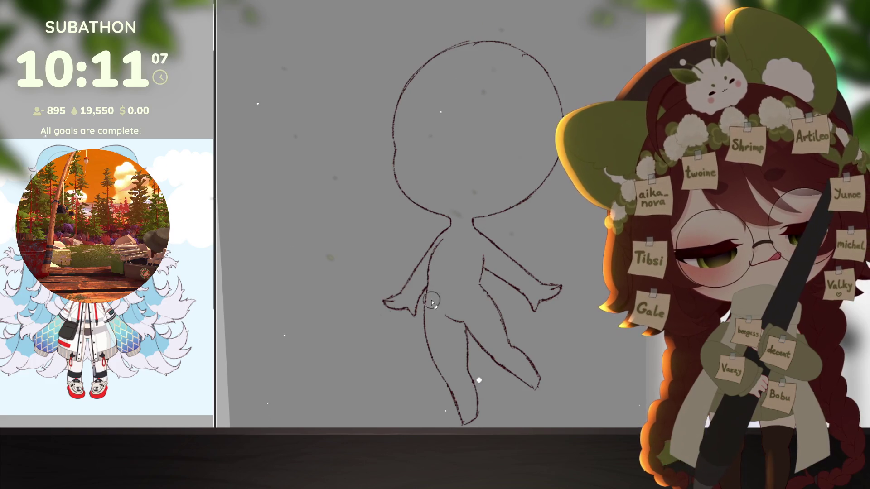
{"action": "scroll", "coordinate": [432, 300], "scroll_direction": "down", "scroll_amount": 5}
{"action": "scroll", "coordinate": [589, 377], "scroll_direction": "up", "scroll_amount": 4}
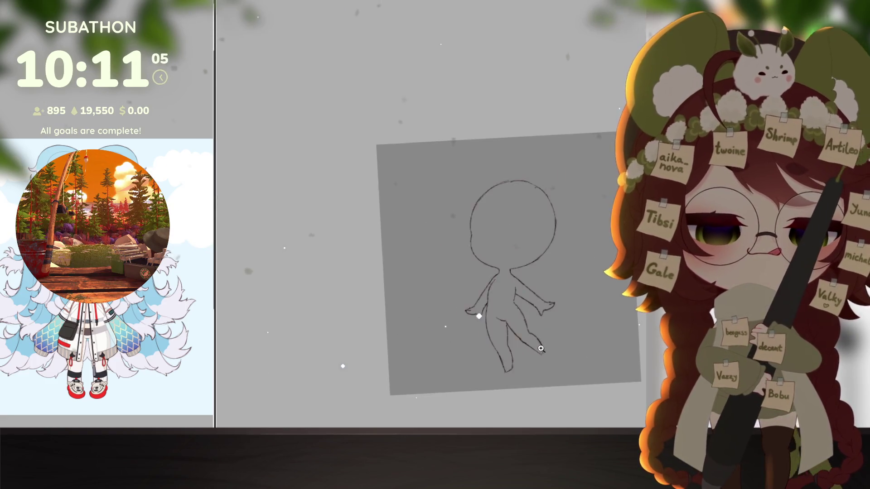
{"action": "key", "text": "ctrl+z"}
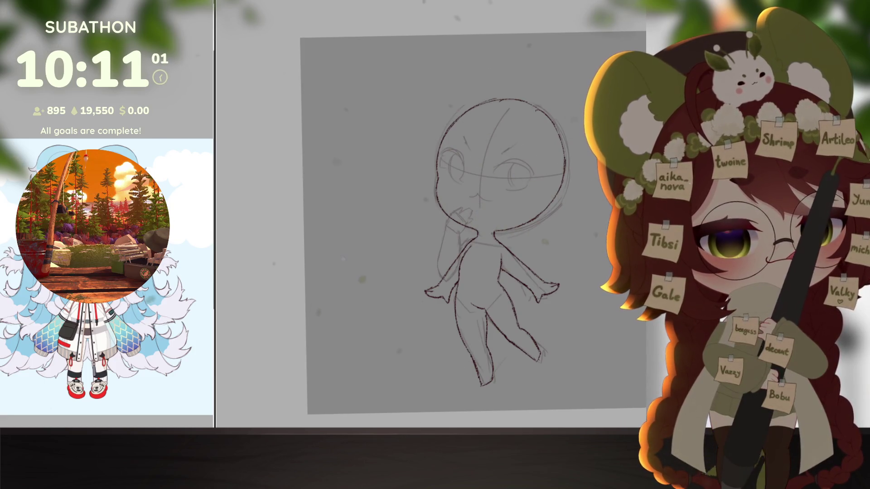
Draw the right upper eyelid with a tapered outer flick and fill it solid dark red
{"action": "scroll", "coordinate": [509, 322], "scroll_direction": "up", "scroll_amount": 6}
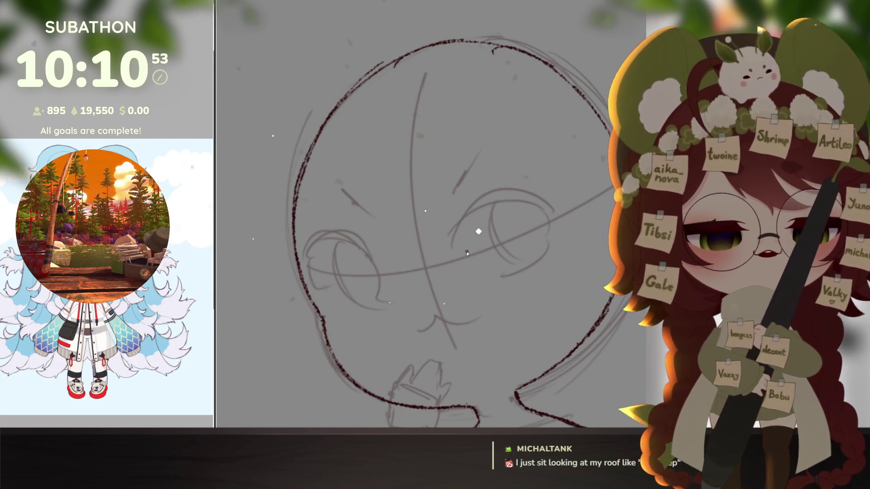
{"action": "left_click_drag", "start_coordinate": [455, 253], "coordinate": [479, 224]}
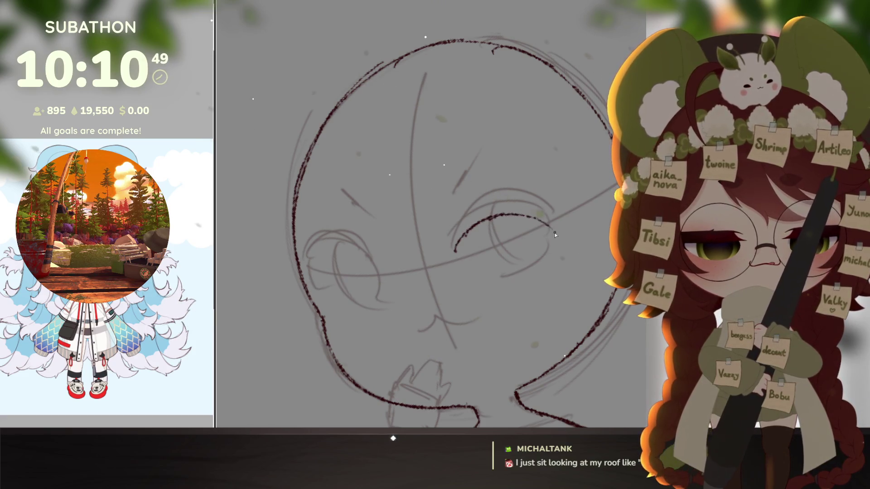
{"action": "key", "text": "ctrl+z"}
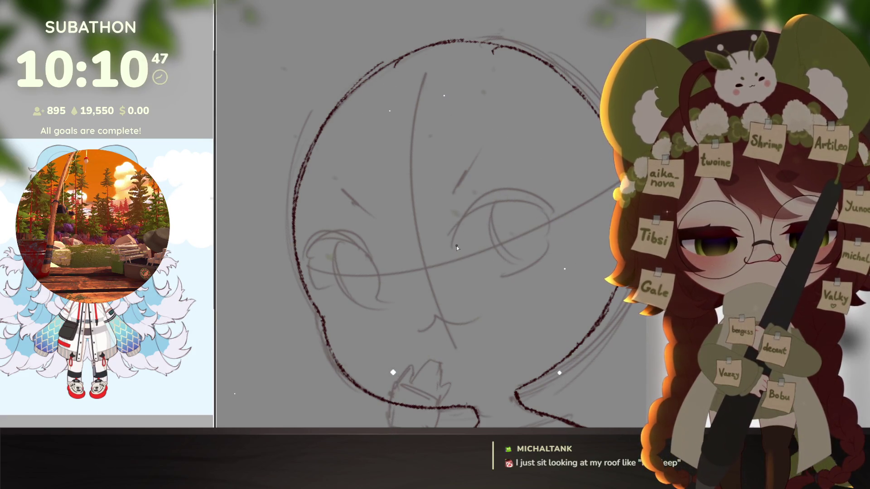
{"action": "mouse_move", "coordinate": [454, 253]}
{"action": "left_mouse_down"}
{"action": "mouse_move", "coordinate": [523, 209]}
{"action": "mouse_move", "coordinate": [547, 221]}
{"action": "left_mouse_up"}
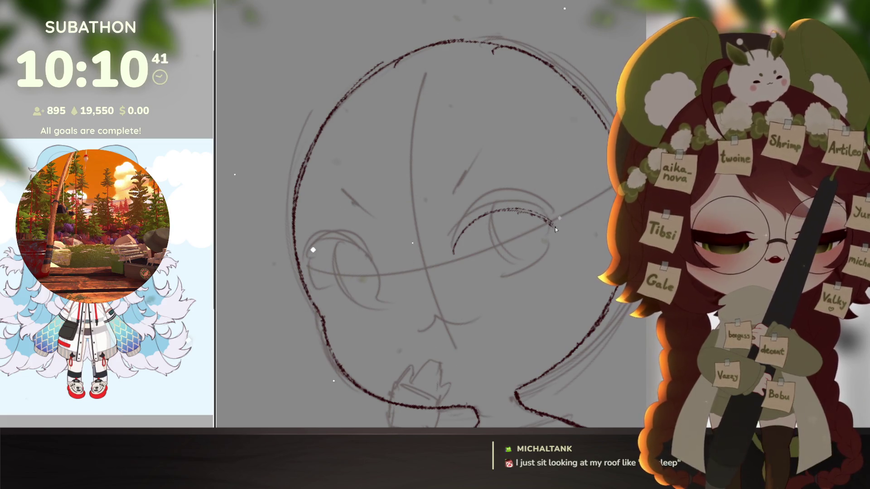
{"action": "left_click_drag", "start_coordinate": [553, 223], "coordinate": [546, 253]}
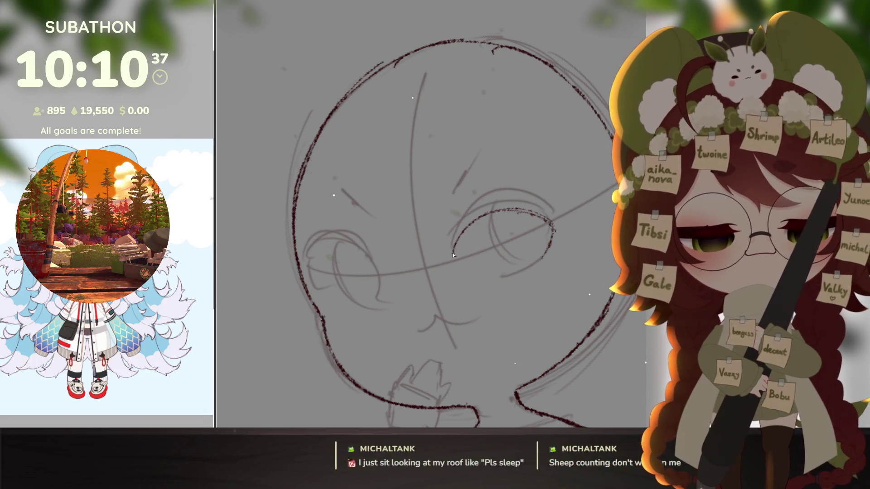
{"action": "left_click_drag", "start_coordinate": [453, 253], "coordinate": [456, 231]}
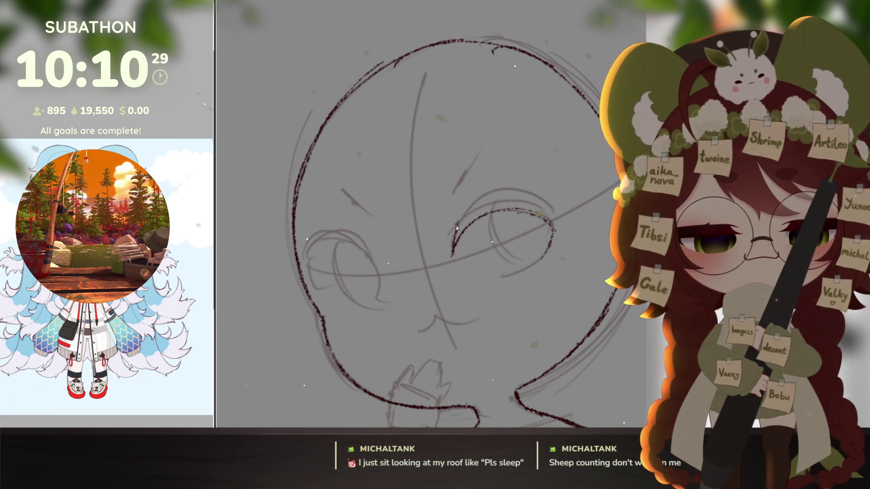
{"action": "left_click_drag", "start_coordinate": [448, 234], "coordinate": [467, 208]}
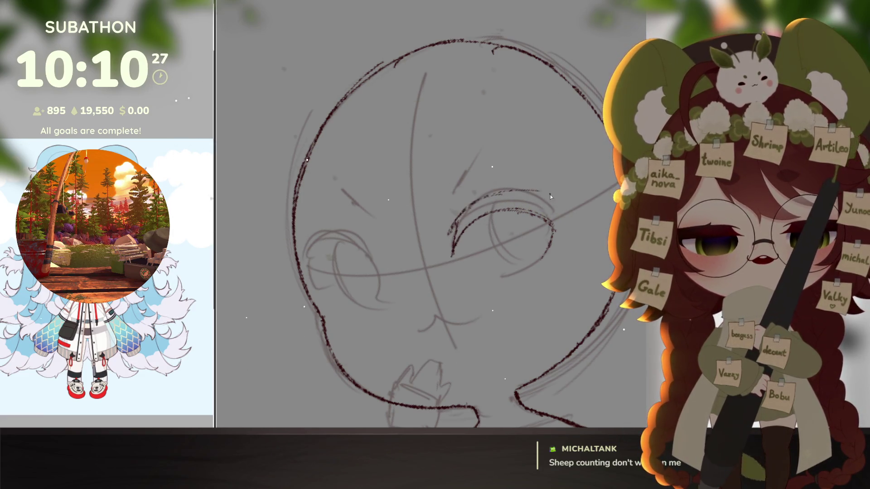
{"action": "left_click_drag", "start_coordinate": [539, 191], "coordinate": [550, 200]}
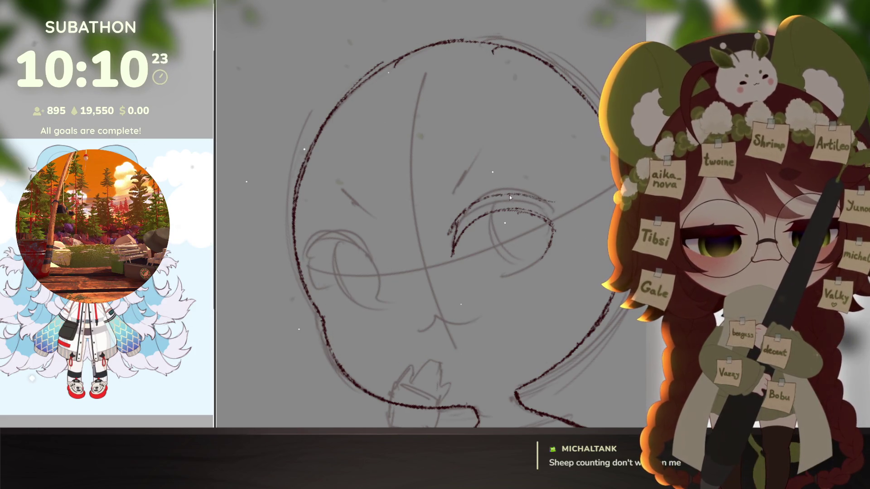
{"action": "mouse_move", "coordinate": [560, 202]}
{"action": "left_mouse_down"}
{"action": "mouse_move", "coordinate": [576, 198]}
{"action": "mouse_move", "coordinate": [555, 235]}
{"action": "left_mouse_up"}
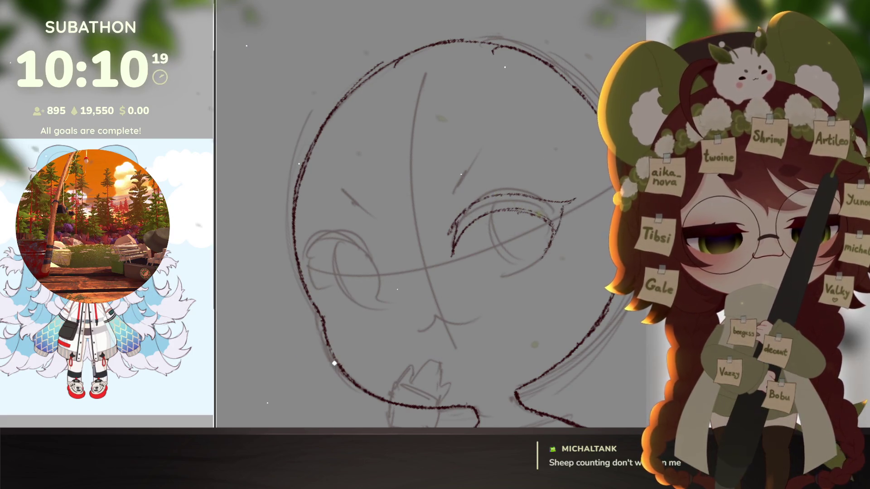
{"action": "left_click", "coordinate": [503, 207]}
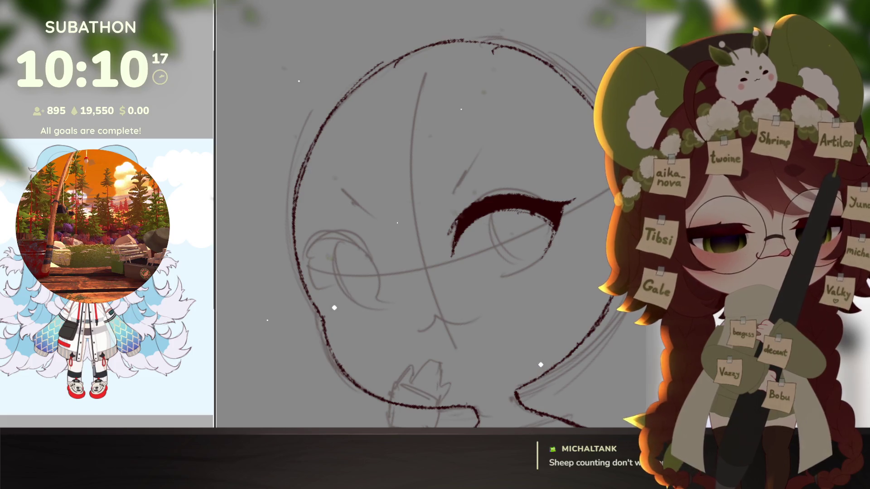
Rotate the view so the eye lies horizontal, then duplicate the eyelid for mirroring
{"action": "left_click_drag", "start_coordinate": [503, 206], "coordinate": [486, 247]}
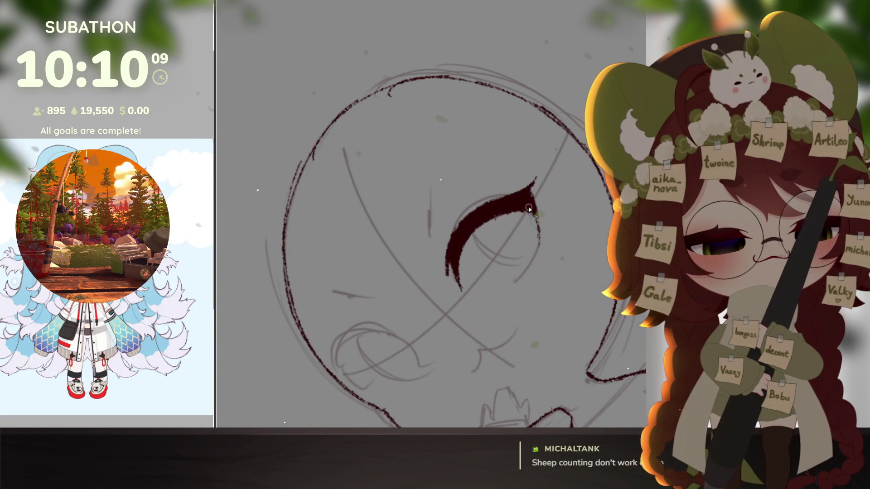
{"action": "key", "text": "5"}
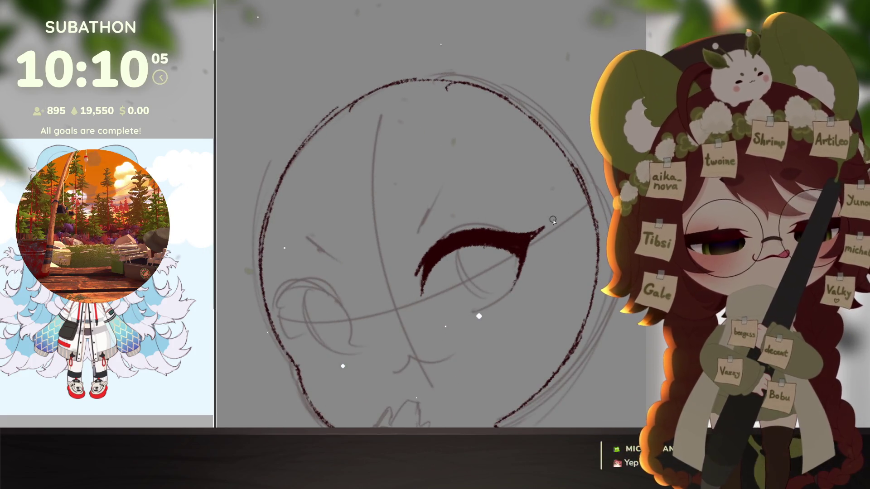
{"action": "key", "text": "6"}
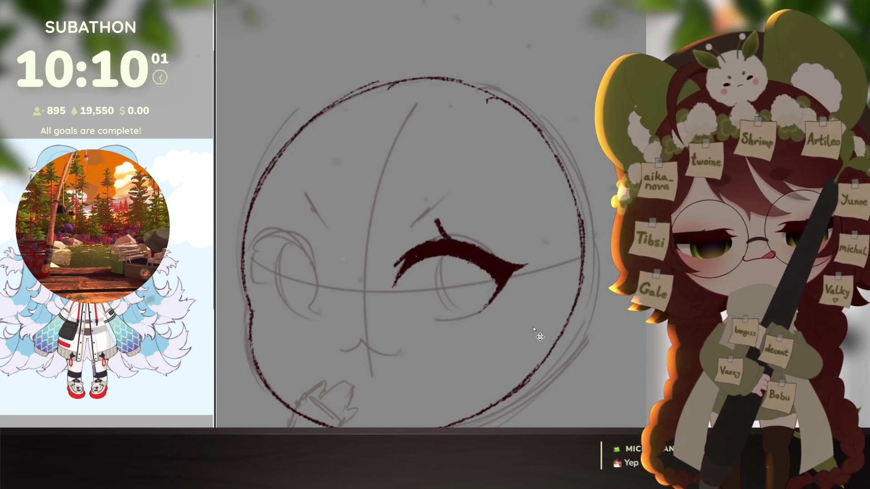
{"action": "left_click_drag", "start_coordinate": [533, 327], "coordinate": [557, 276]}
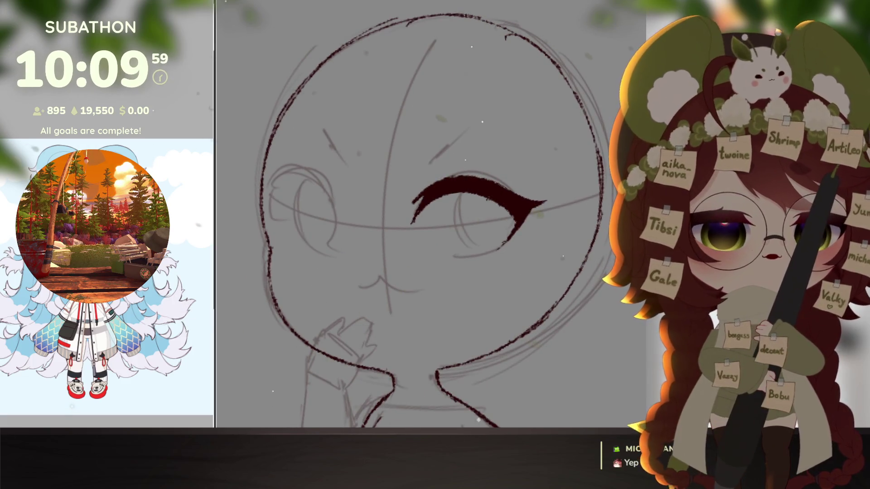
{"action": "key", "text": "ctrl+c"}
{"action": "key", "text": "ctrl+v"}
{"action": "key", "text": "ctrl+t"}
Move the mirrored eyelid copy onto the left eye and make it narrower
{"action": "mouse_move", "coordinate": [497, 207]}
{"action": "left_mouse_down"}
{"action": "mouse_move", "coordinate": [348, 202]}
{"action": "mouse_move", "coordinate": [360, 217]}
{"action": "mouse_move", "coordinate": [345, 219]}
{"action": "left_mouse_up"}
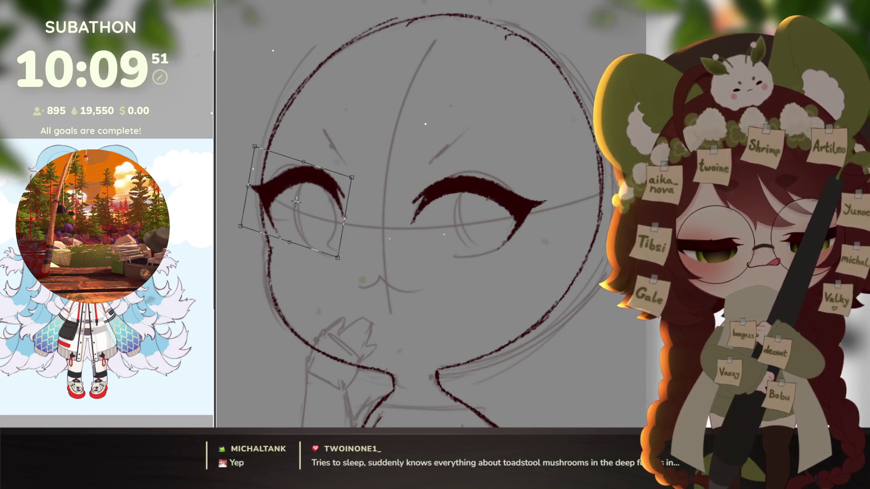
{"action": "mouse_move", "coordinate": [305, 189]}
{"action": "left_mouse_down"}
{"action": "mouse_move", "coordinate": [334, 187]}
{"action": "mouse_move", "coordinate": [327, 202]}
{"action": "left_mouse_up"}
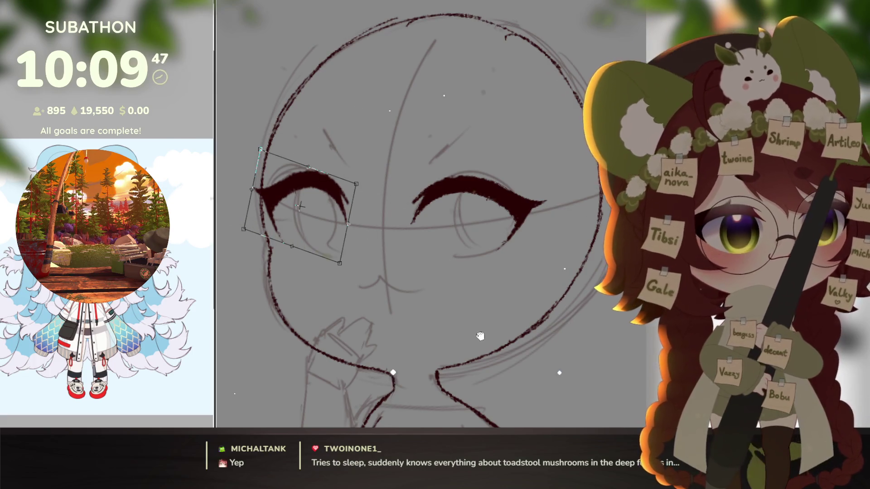
{"action": "left_click_drag", "start_coordinate": [514, 319], "coordinate": [505, 328]}
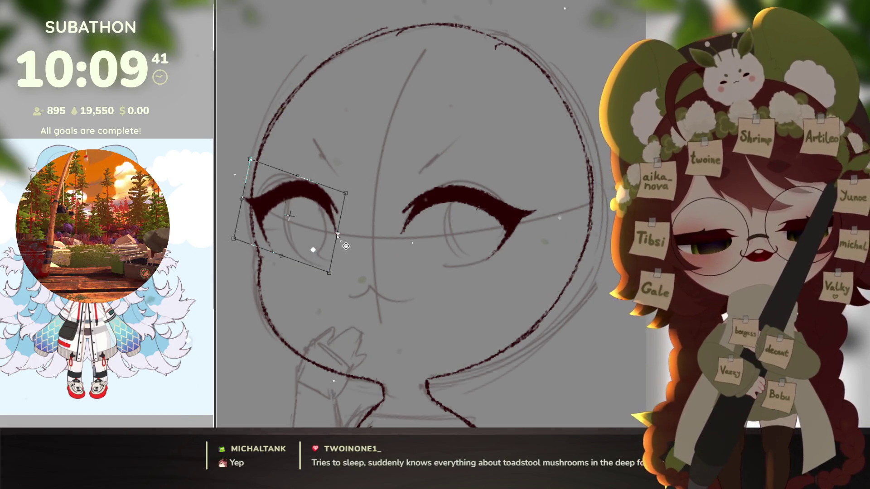
{"action": "left_click_drag", "start_coordinate": [338, 234], "coordinate": [333, 235]}
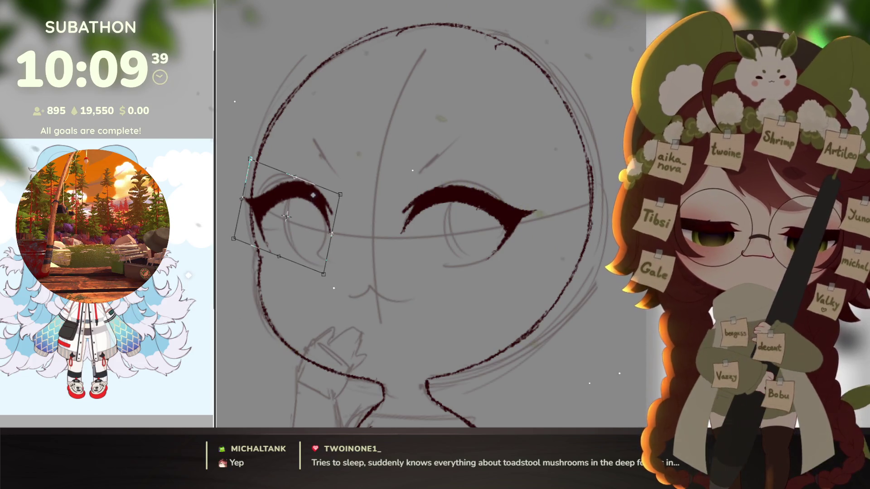
{"action": "key", "text": "Return"}
With the sketch hidden, move both eyelids slightly down-right, then show the sketch again
{"action": "scroll", "coordinate": [431, 213], "scroll_direction": "down", "scroll_amount": 4}
{"action": "scroll", "coordinate": [430, 213], "scroll_direction": "up", "scroll_amount": 3}
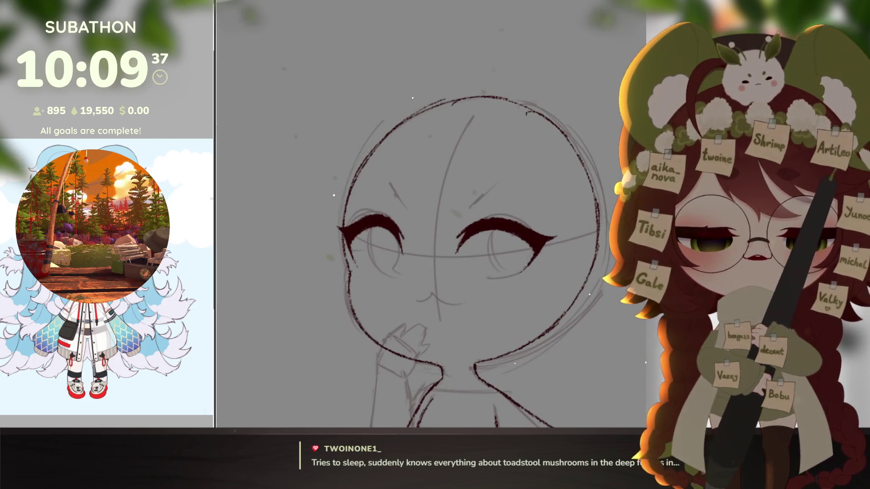
{"action": "key", "text": "ctrl+comma"}
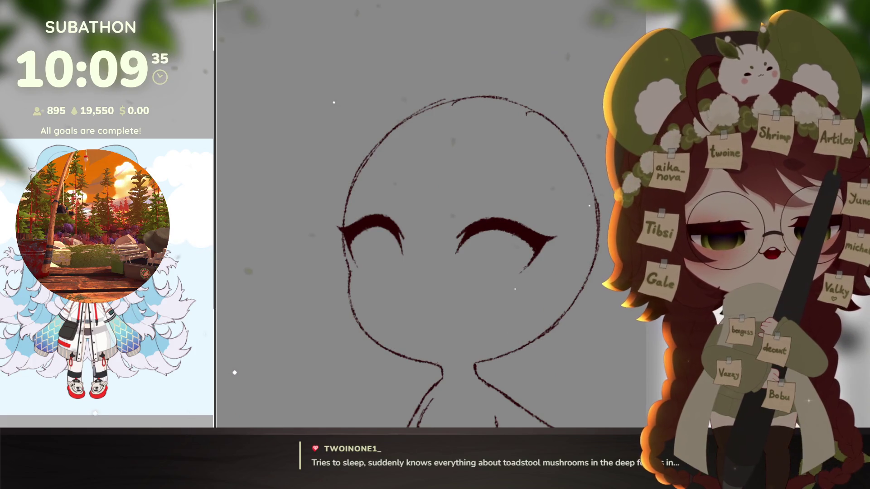
{"action": "key", "text": "ctrl+t"}
{"action": "left_click_drag", "start_coordinate": [536, 214], "coordinate": [537, 225]}
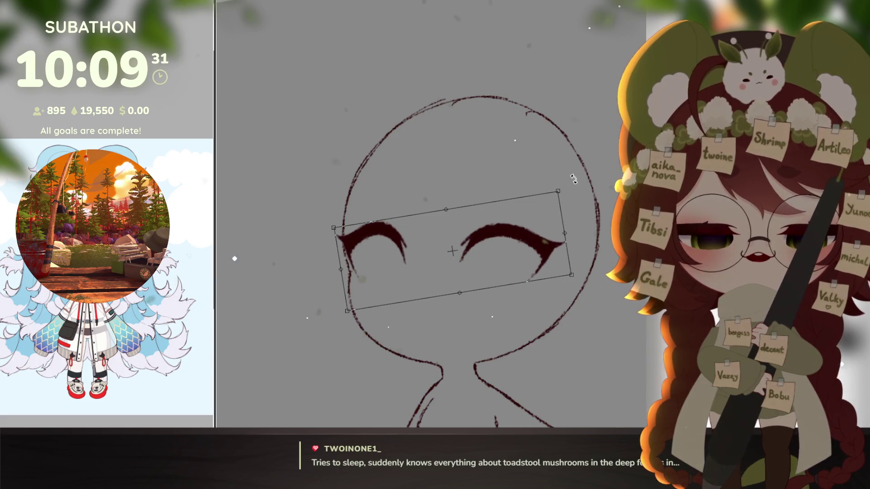
{"action": "key", "text": "Return"}
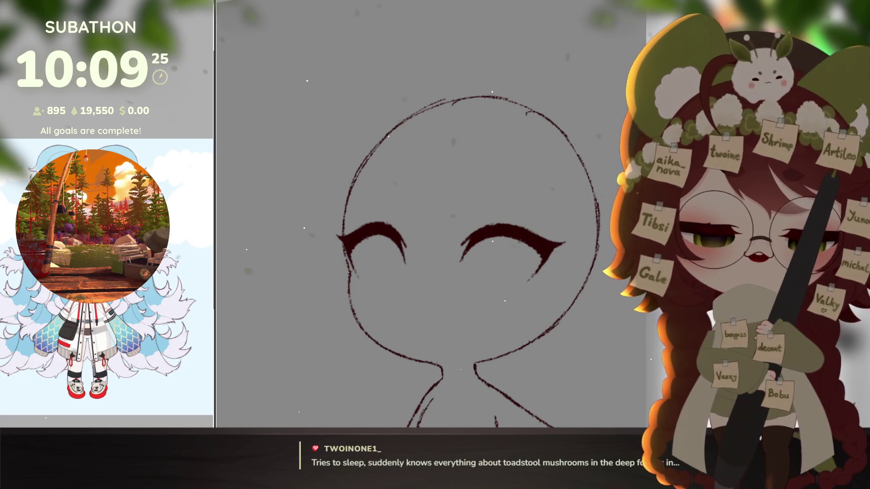
{"action": "key", "text": "ctrl+comma"}
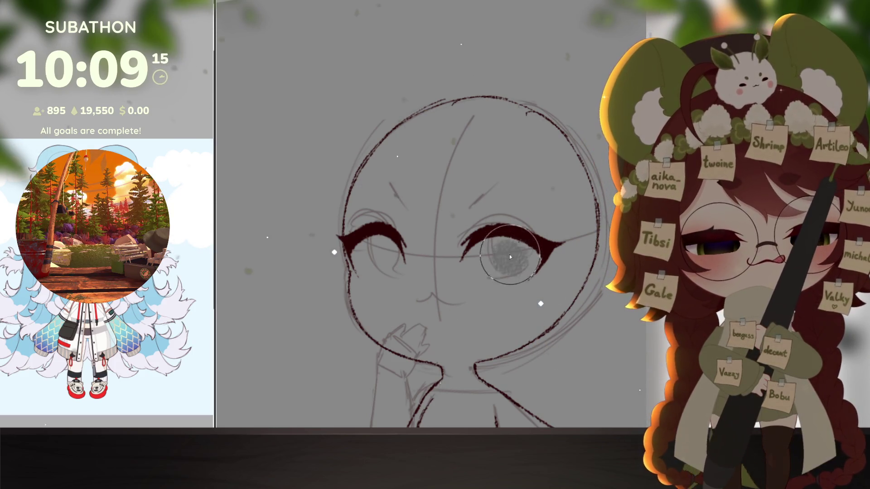
Fill the left eye with flat grey using a smaller fill tool, then rotate the head view
{"action": "key", "text": "p"}
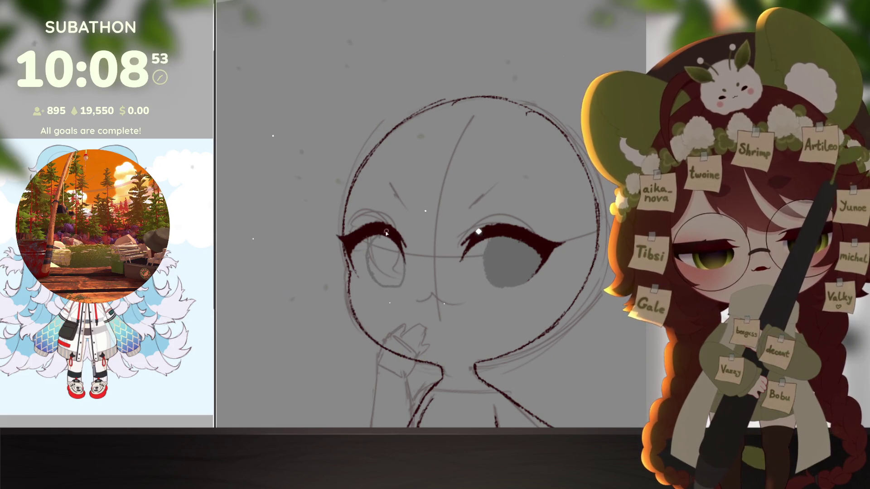
{"action": "left_click", "coordinate": [390, 255]}
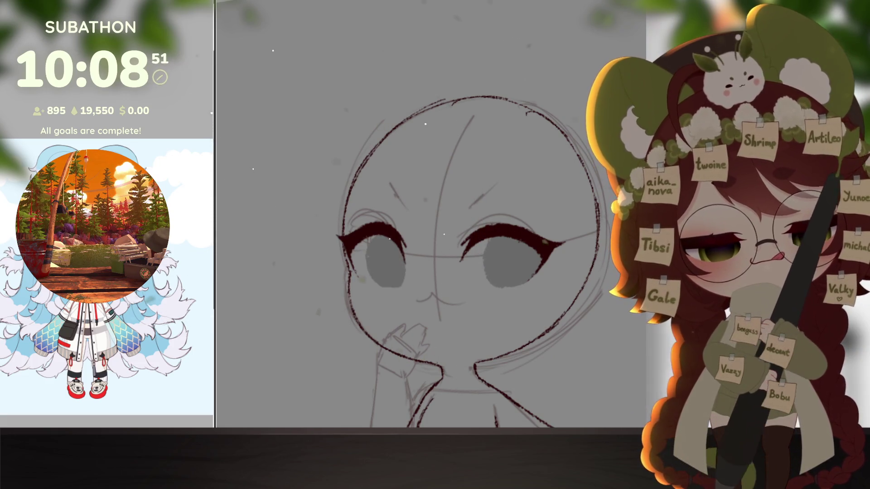
{"action": "scroll", "coordinate": [524, 358], "scroll_direction": "down", "scroll_amount": 5}
{"action": "mouse_move", "coordinate": [524, 358]}
{"action": "left_mouse_down"}
{"action": "mouse_move", "coordinate": [567, 356]}
{"action": "mouse_move", "coordinate": [555, 328]}
{"action": "left_mouse_up"}
{"action": "scroll", "coordinate": [568, 356], "scroll_direction": "up", "scroll_amount": 3}
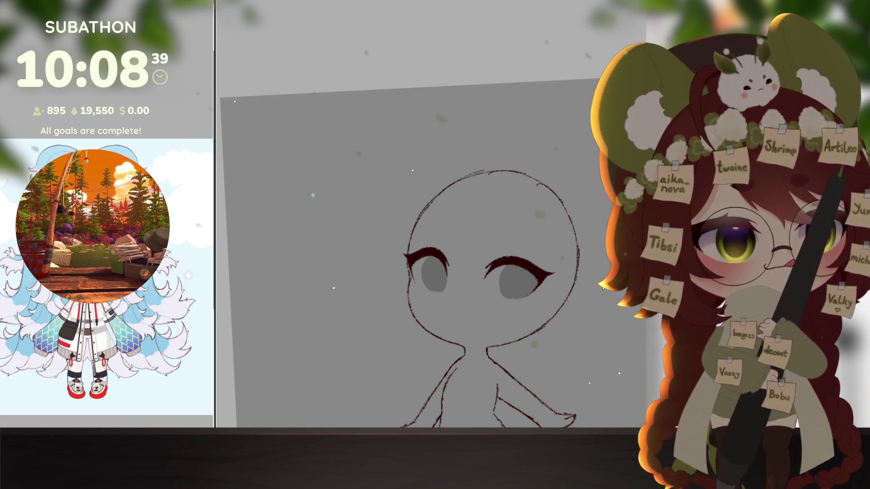
{"action": "scroll", "coordinate": [453, 272], "scroll_direction": "up", "scroll_amount": 3}
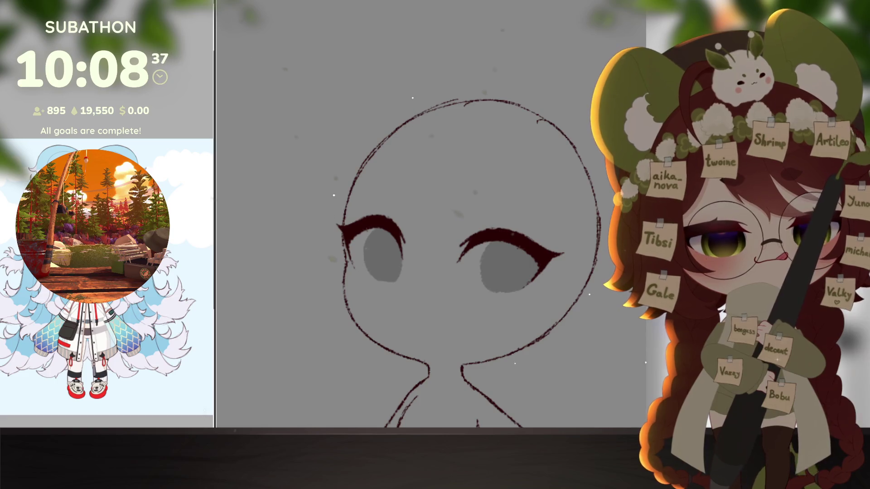
Widen and slightly tilt the right eye with Free Transform
{"action": "key", "text": "ctrl+t"}
{"action": "mouse_move", "coordinate": [556, 228]}
{"action": "left_mouse_down"}
{"action": "mouse_move", "coordinate": [556, 239]}
{"action": "mouse_move", "coordinate": [561, 223]}
{"action": "left_mouse_up"}
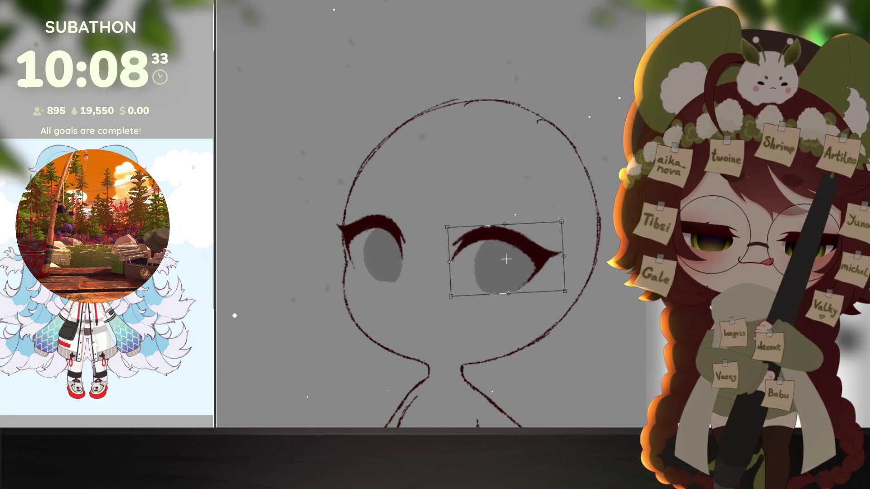
{"action": "key", "text": "Return"}
Squash the left eye vertically and stretch it wider to the right
{"action": "key", "text": "ctrl+t"}
{"action": "left_click_drag", "start_coordinate": [368, 215], "coordinate": [368, 223]}
{"action": "left_click_drag", "start_coordinate": [403, 219], "coordinate": [407, 217]}
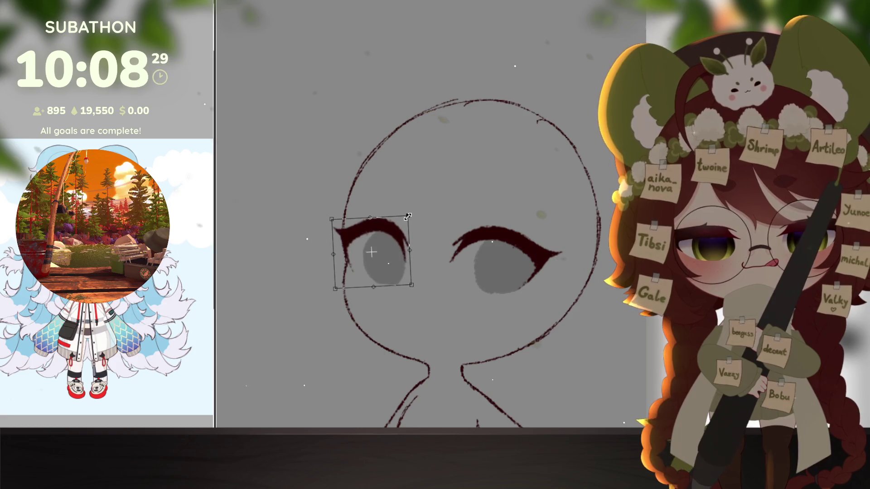
{"action": "left_click_drag", "start_coordinate": [377, 250], "coordinate": [410, 249]}
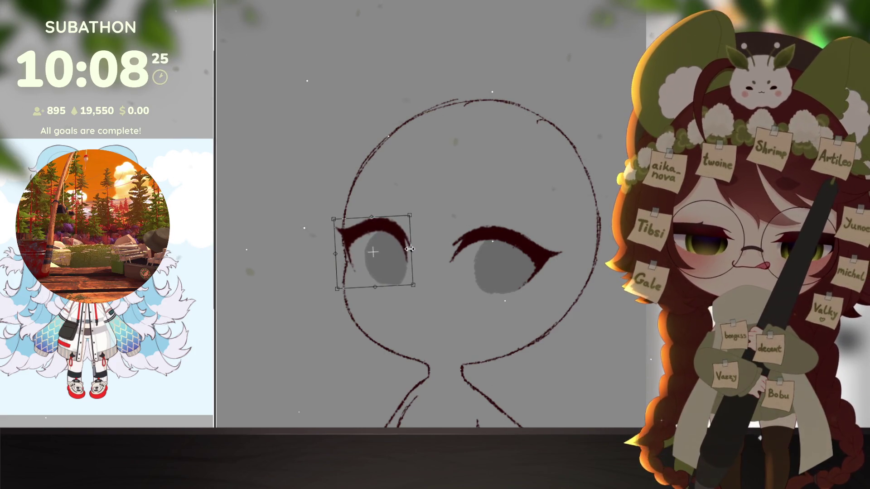
{"action": "key", "text": "Return"}
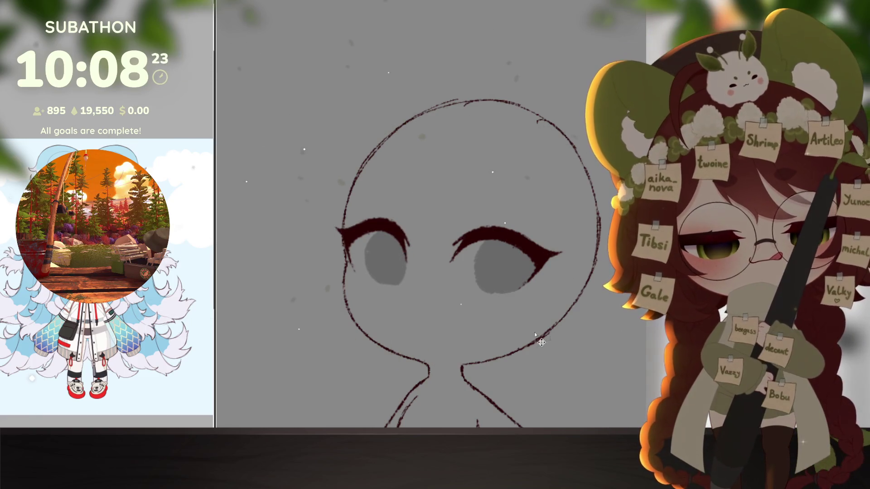
{"action": "scroll", "coordinate": [498, 331], "scroll_direction": "down", "scroll_amount": 5}
{"action": "scroll", "coordinate": [498, 332], "scroll_direction": "up", "scroll_amount": 5}
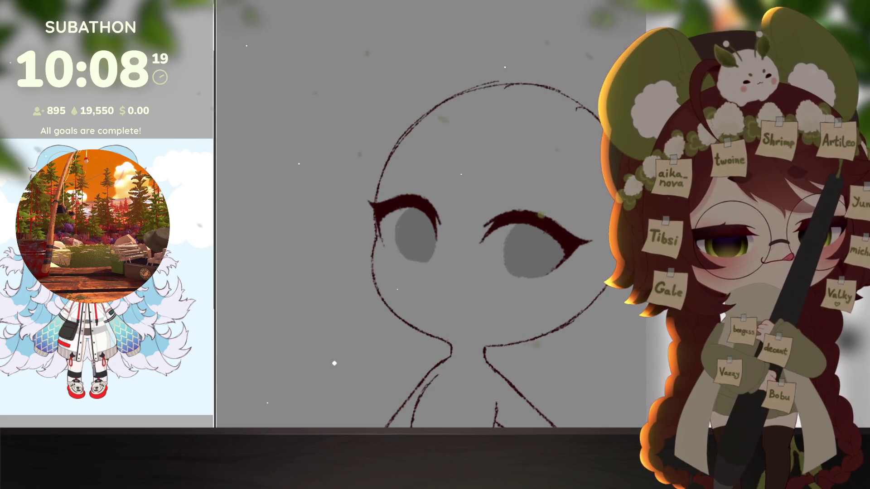
{"action": "scroll", "coordinate": [478, 320], "scroll_direction": "up", "scroll_amount": 2}
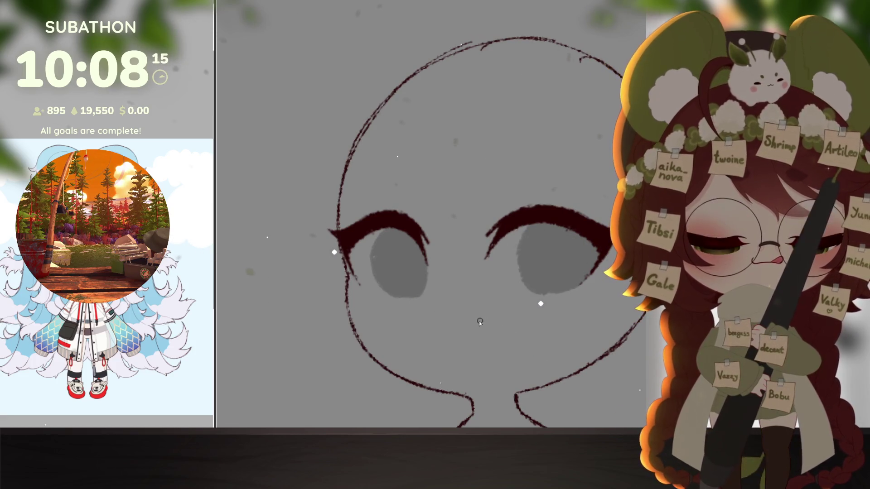
Ink an open smiling mouth below the chibi's eyes
{"action": "left_click_drag", "start_coordinate": [437, 320], "coordinate": [502, 314]}
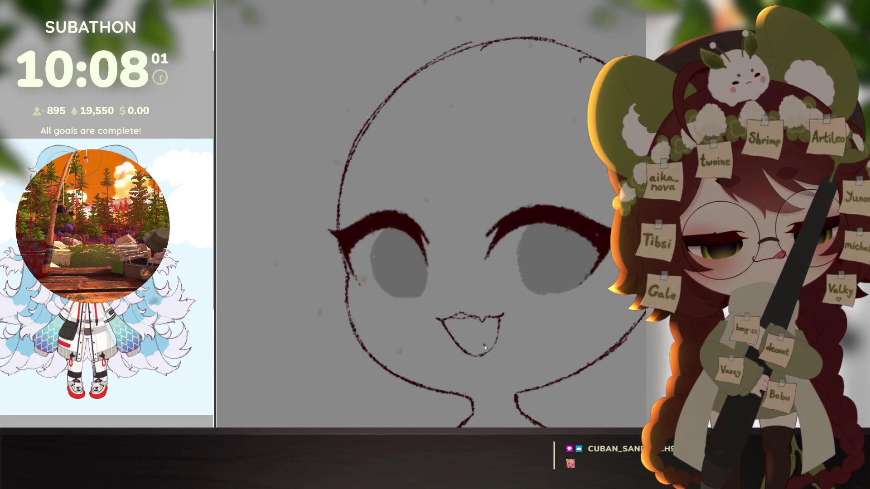
{"action": "scroll", "coordinate": [497, 328], "scroll_direction": "down", "scroll_amount": 5}
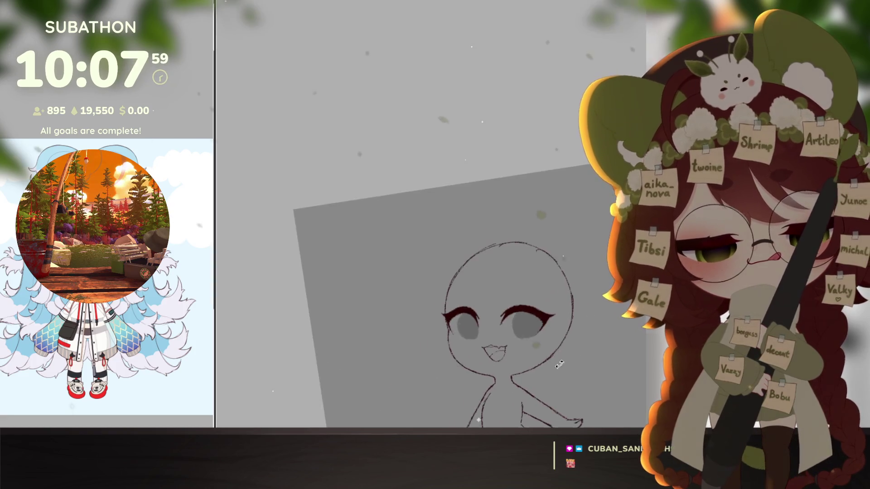
{"action": "scroll", "coordinate": [548, 346], "scroll_direction": "up", "scroll_amount": 5}
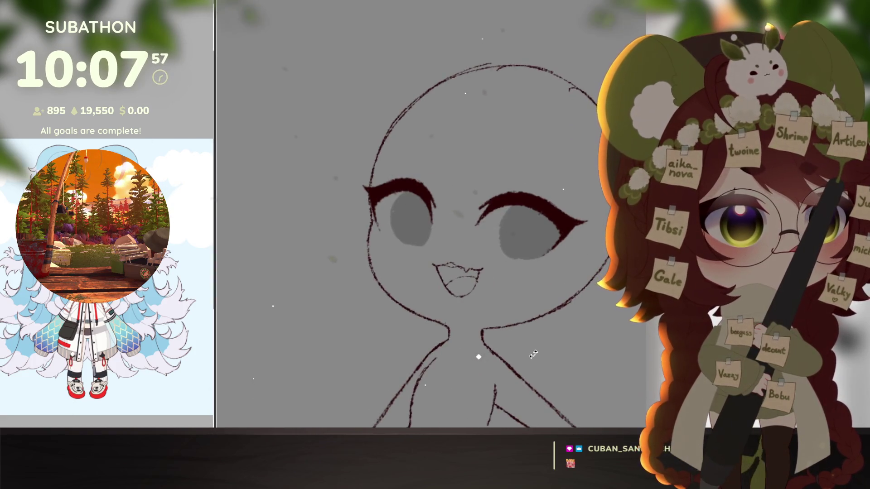
{"action": "mouse_move", "coordinate": [497, 299]}
{"action": "left_mouse_down"}
{"action": "mouse_move", "coordinate": [471, 305]}
{"action": "mouse_move", "coordinate": [477, 351]}
{"action": "left_mouse_up"}
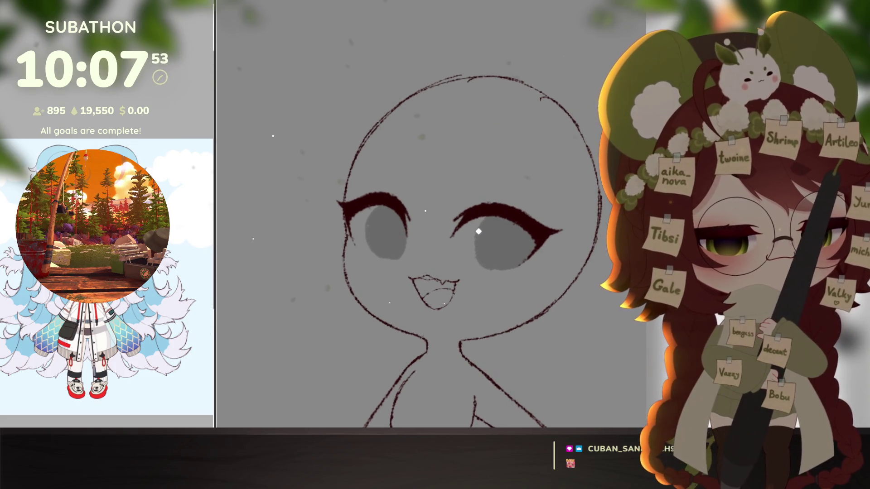
{"action": "left_click_drag", "start_coordinate": [479, 215], "coordinate": [489, 229]}
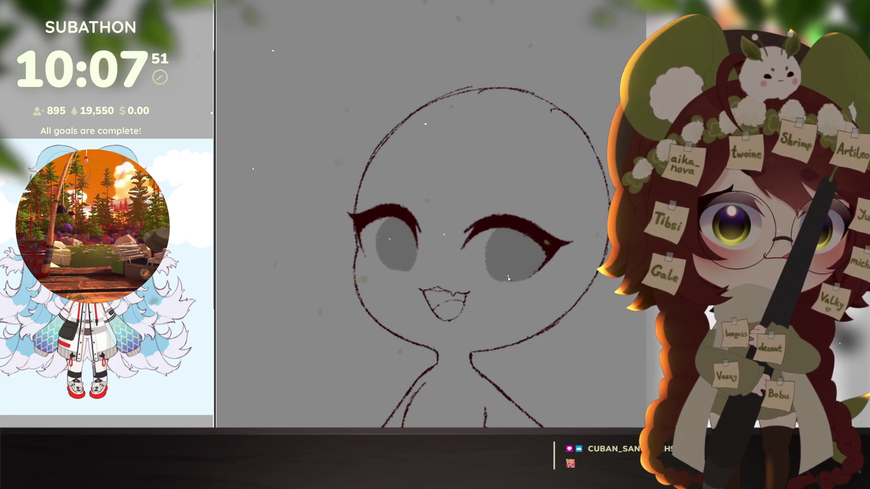
{"action": "scroll", "coordinate": [371, 271], "scroll_direction": "up", "scroll_amount": 2}
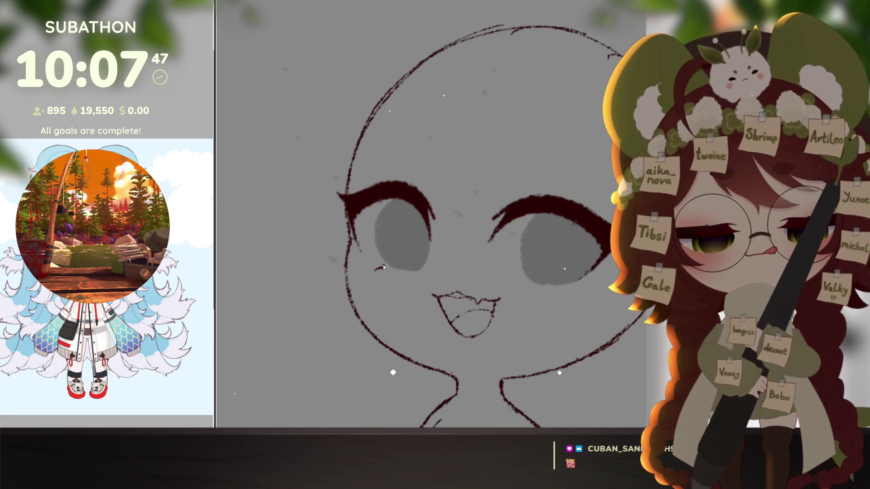
Draw a thin line under the right eye, discarding the stroke under the left eye
{"action": "left_click_drag", "start_coordinate": [383, 268], "coordinate": [403, 272]}
{"action": "key", "text": "ctrl+z"}
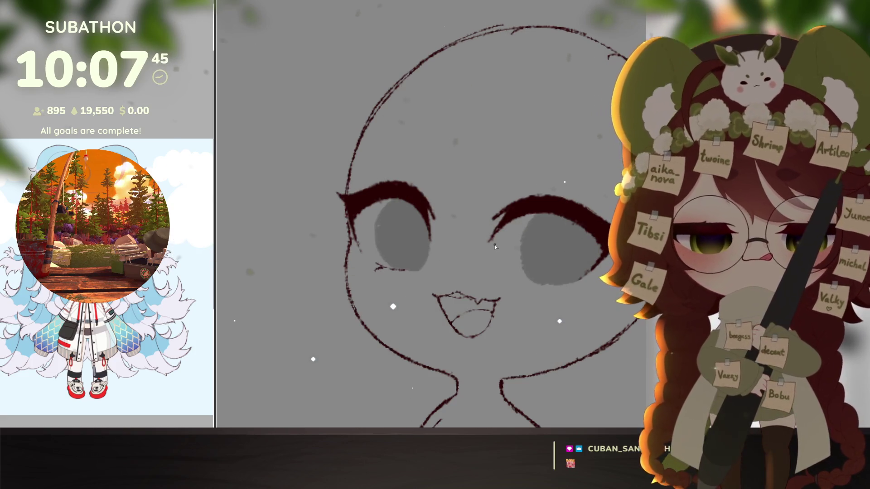
{"action": "mouse_move", "coordinate": [542, 284]}
{"action": "left_mouse_down"}
{"action": "mouse_move", "coordinate": [570, 283]}
{"action": "mouse_move", "coordinate": [534, 284]}
{"action": "mouse_move", "coordinate": [570, 290]}
{"action": "left_mouse_up"}
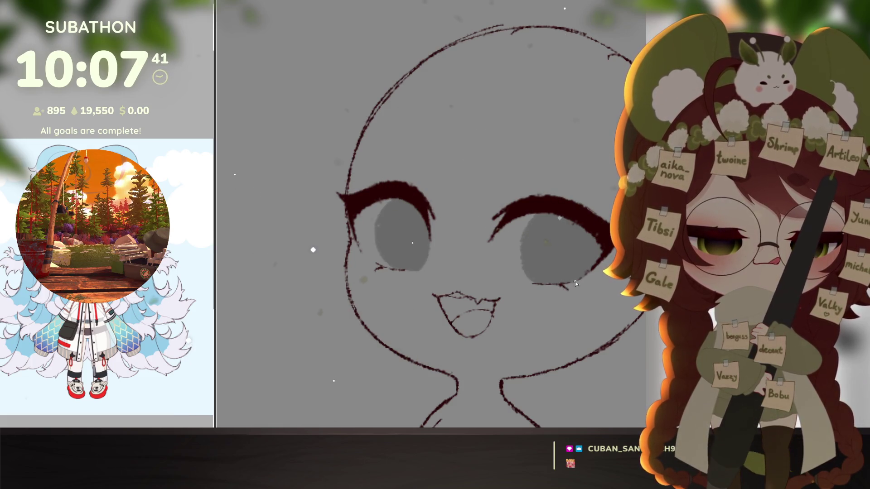
{"action": "scroll", "coordinate": [569, 284], "scroll_direction": "down", "scroll_amount": 5}
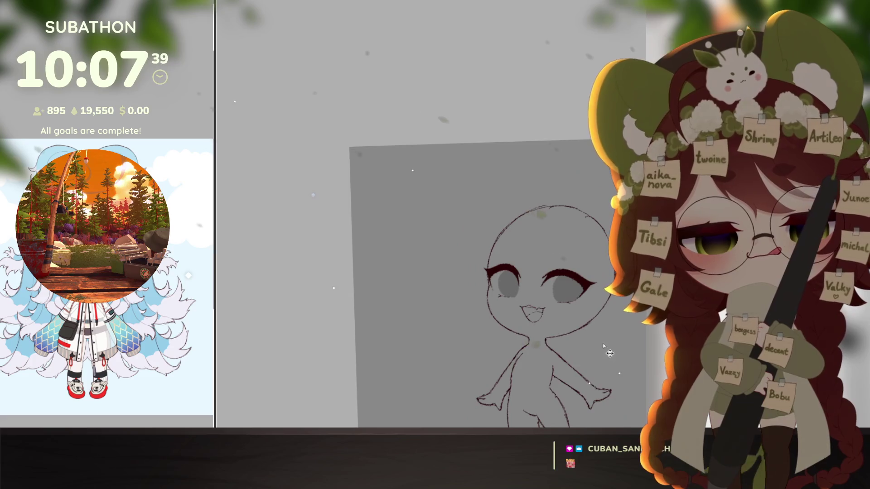
{"action": "mouse_move", "coordinate": [562, 363]}
{"action": "left_mouse_down"}
{"action": "mouse_move", "coordinate": [575, 365]}
{"action": "mouse_move", "coordinate": [547, 382]}
{"action": "left_mouse_up"}
{"action": "scroll", "coordinate": [539, 373], "scroll_direction": "up", "scroll_amount": 5}
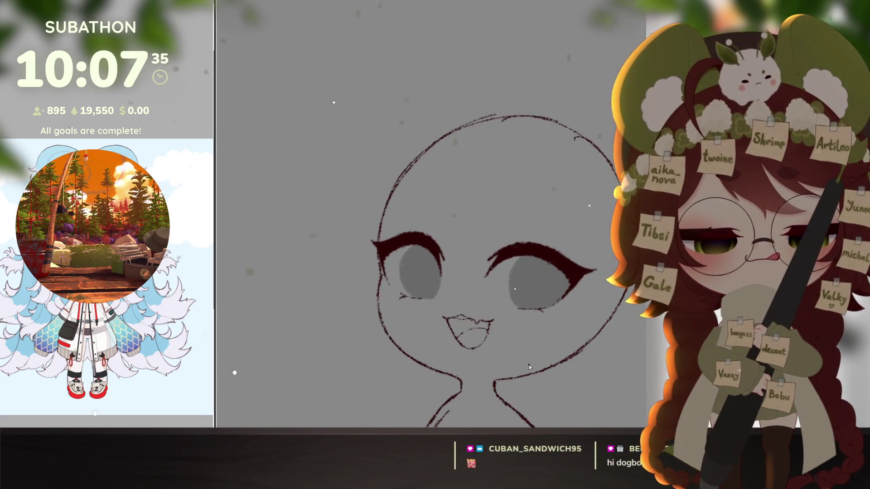
{"action": "scroll", "coordinate": [529, 365], "scroll_direction": "down", "scroll_amount": 8}
{"action": "scroll", "coordinate": [530, 253], "scroll_direction": "up", "scroll_amount": 3}
{"action": "left_click", "coordinate": [530, 253]}
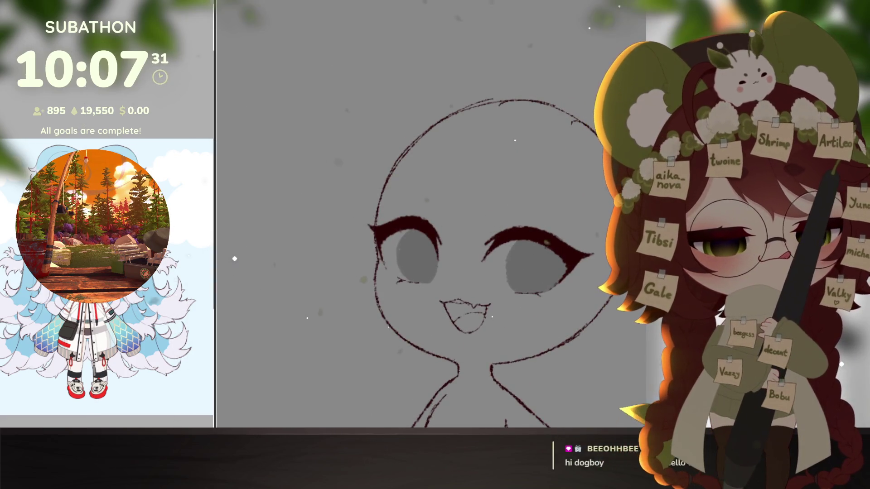
Transform the eyes and mouth narrower and tilt them slightly counter-clockwise
{"action": "key", "text": "ctrl+t"}
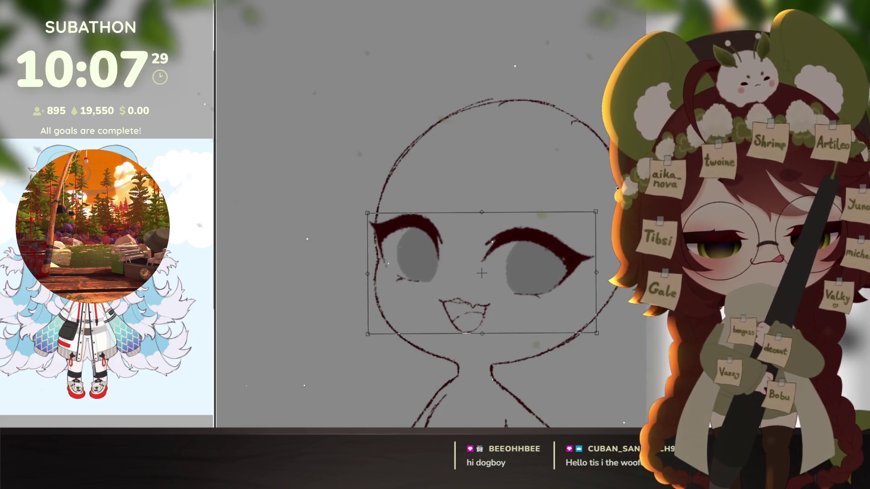
{"action": "left_click_drag", "start_coordinate": [596, 272], "coordinate": [583, 272]}
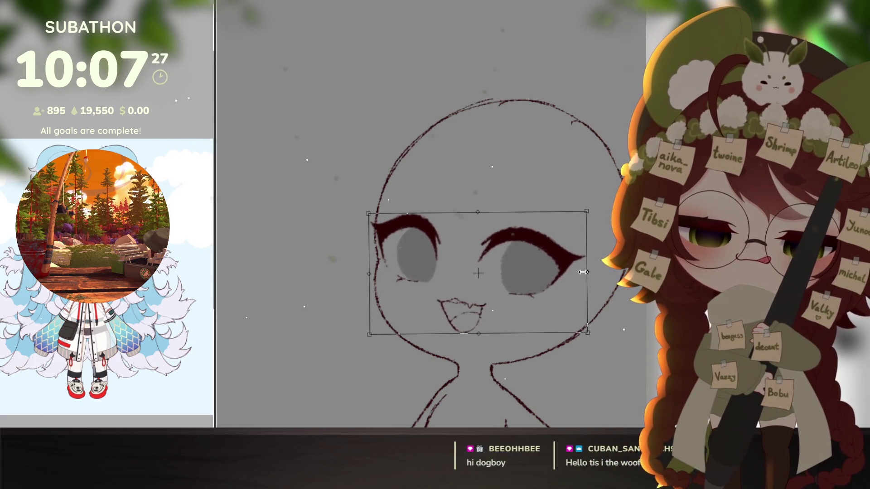
{"action": "left_click_drag", "start_coordinate": [600, 217], "coordinate": [609, 197]}
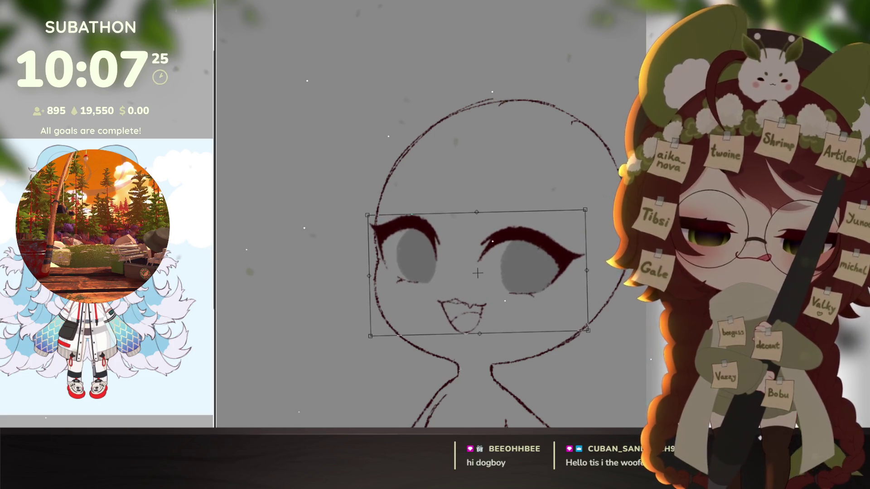
{"action": "key", "text": "Return"}
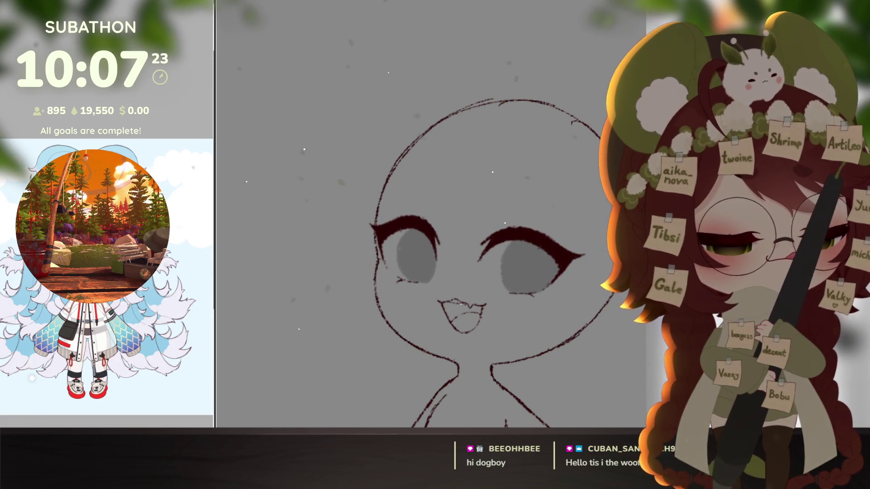
{"action": "scroll", "coordinate": [539, 368], "scroll_direction": "down", "scroll_amount": 4}
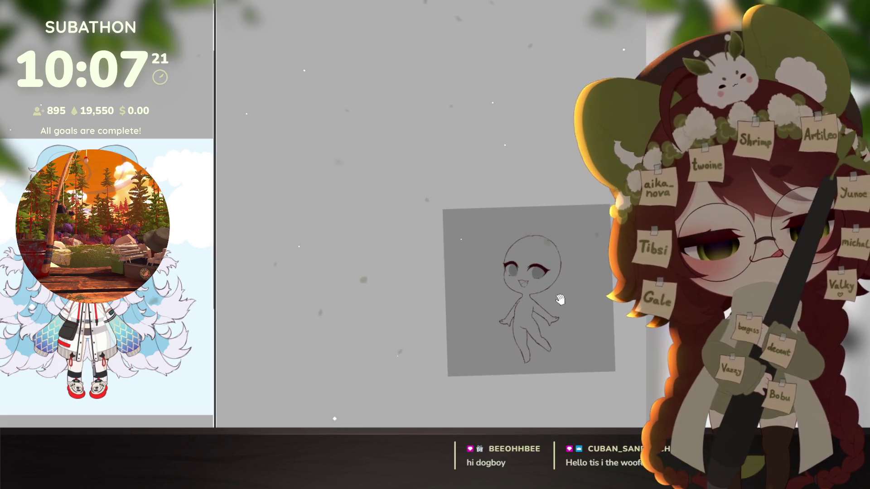
{"action": "scroll", "coordinate": [539, 276], "scroll_direction": "up", "scroll_amount": 2}
{"action": "scroll", "coordinate": [539, 275], "scroll_direction": "up", "scroll_amount": 2}
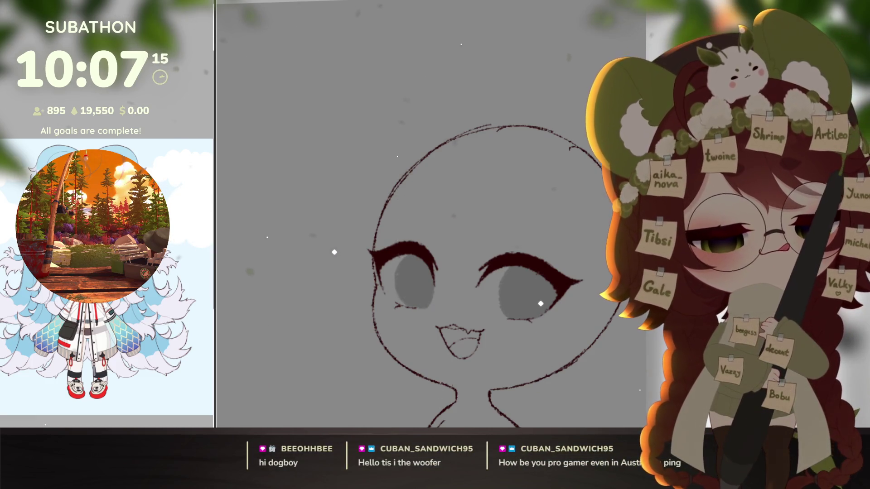
{"action": "left_click_drag", "start_coordinate": [541, 258], "coordinate": [540, 212]}
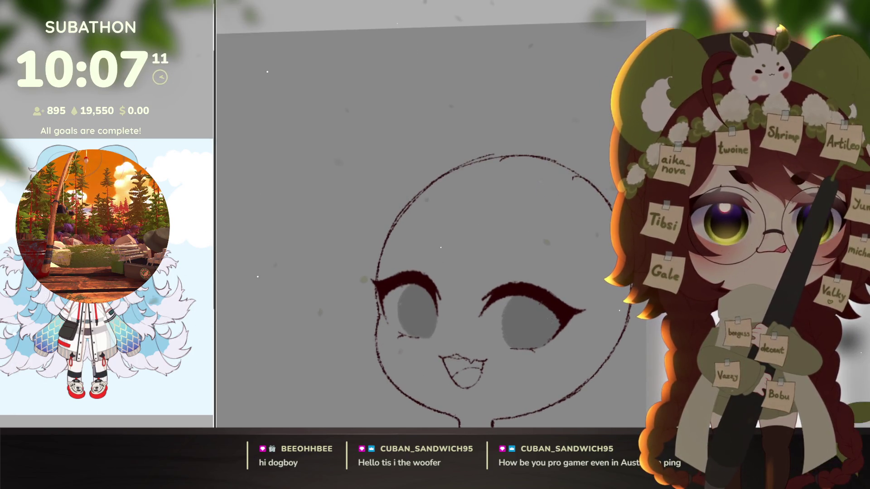
{"action": "scroll", "coordinate": [552, 319], "scroll_direction": "up", "scroll_amount": 3}
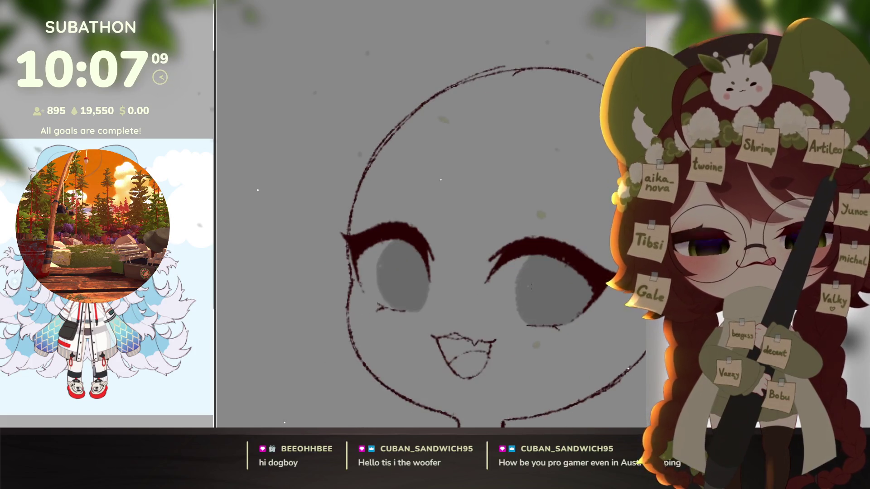
{"action": "left_click_drag", "start_coordinate": [530, 278], "coordinate": [535, 314]}
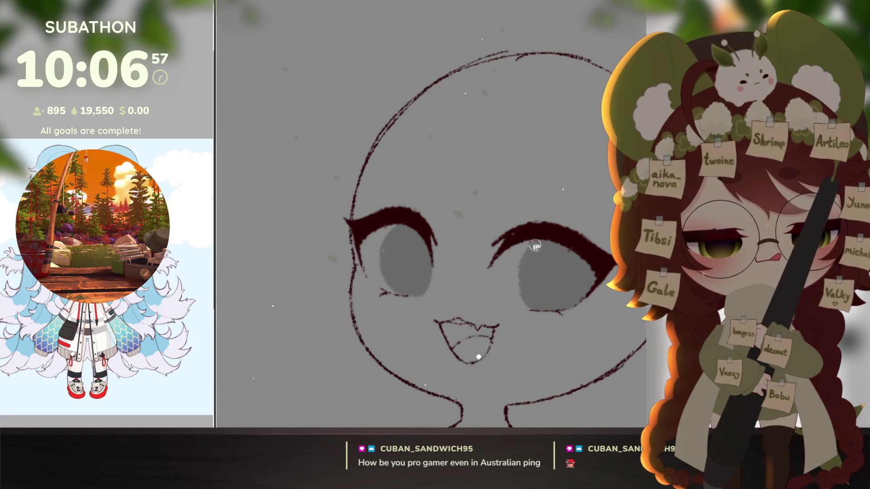
Paint a round white highlight in each eye's upper part, removing the extra small dab
{"action": "left_click_drag", "start_coordinate": [529, 245], "coordinate": [533, 240]}
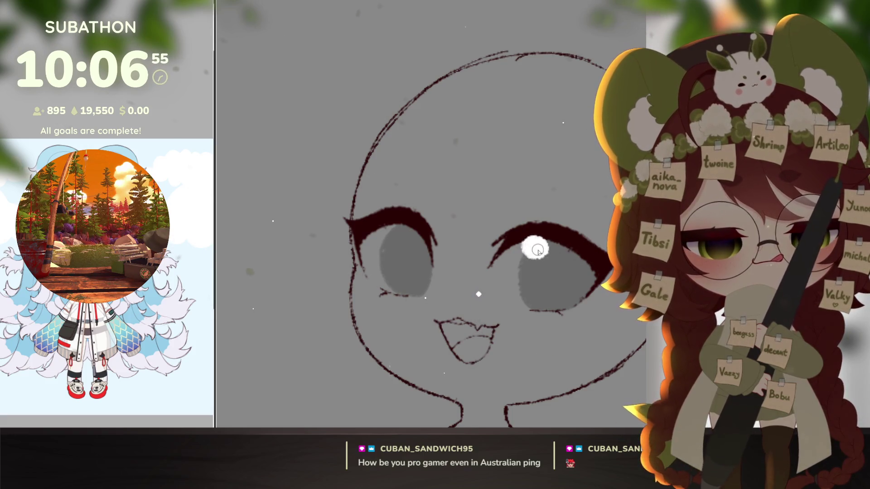
{"action": "left_click_drag", "start_coordinate": [524, 292], "coordinate": [516, 293]}
{"action": "key", "text": "ctrl+z"}
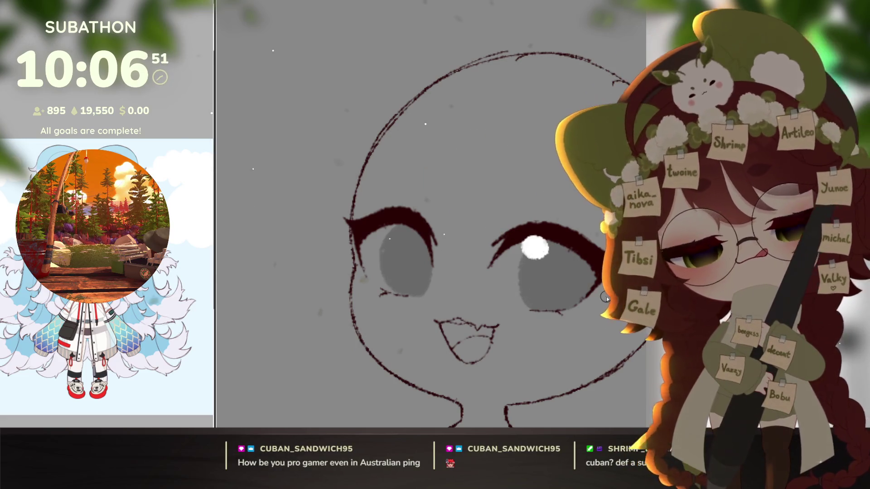
{"action": "left_click_drag", "start_coordinate": [552, 337], "coordinate": [547, 333]}
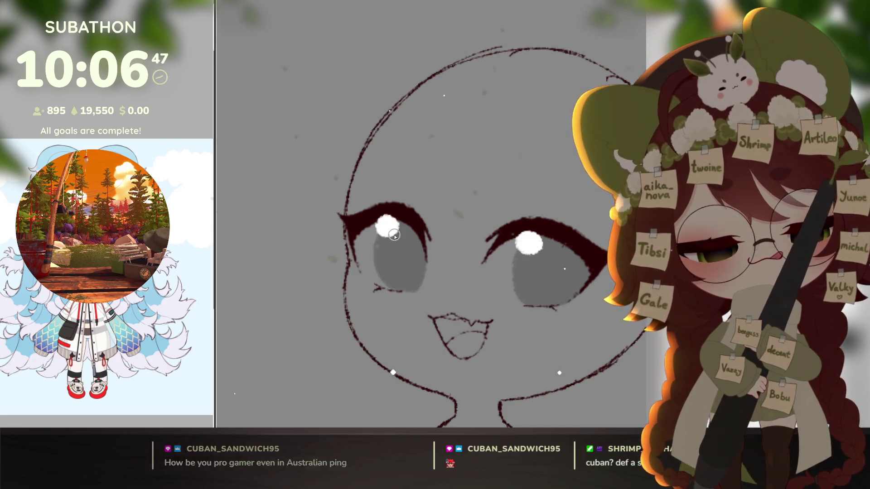
{"action": "scroll", "coordinate": [551, 332], "scroll_direction": "down", "scroll_amount": 5}
{"action": "scroll", "coordinate": [562, 344], "scroll_direction": "up", "scroll_amount": 3}
{"action": "left_click_drag", "start_coordinate": [565, 361], "coordinate": [573, 369]}
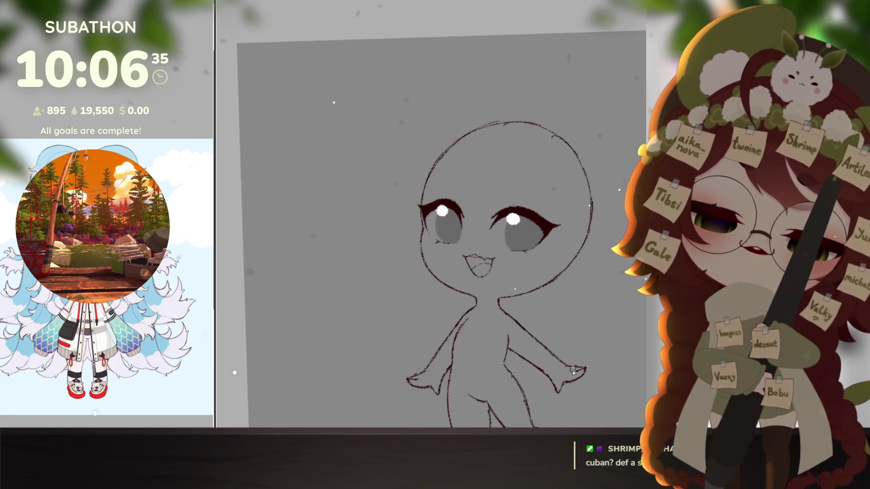
{"action": "left_click_drag", "start_coordinate": [573, 372], "coordinate": [568, 371]}
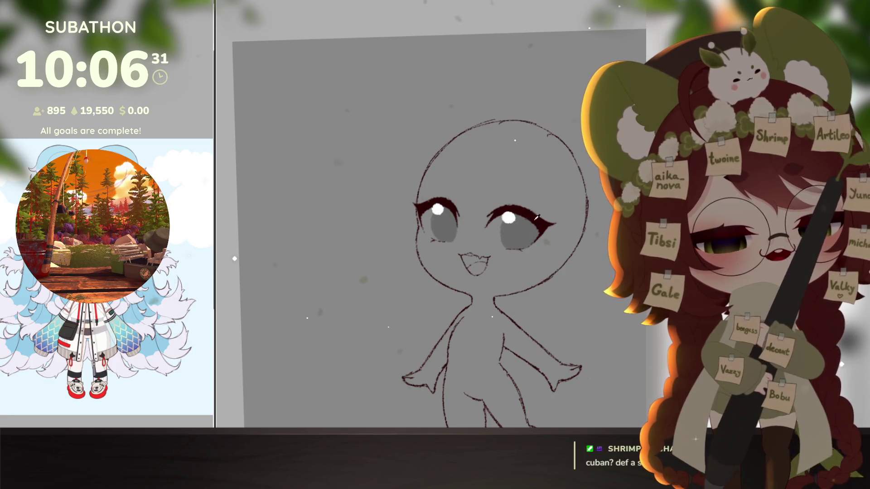
{"action": "scroll", "coordinate": [537, 217], "scroll_direction": "up", "scroll_amount": 2}
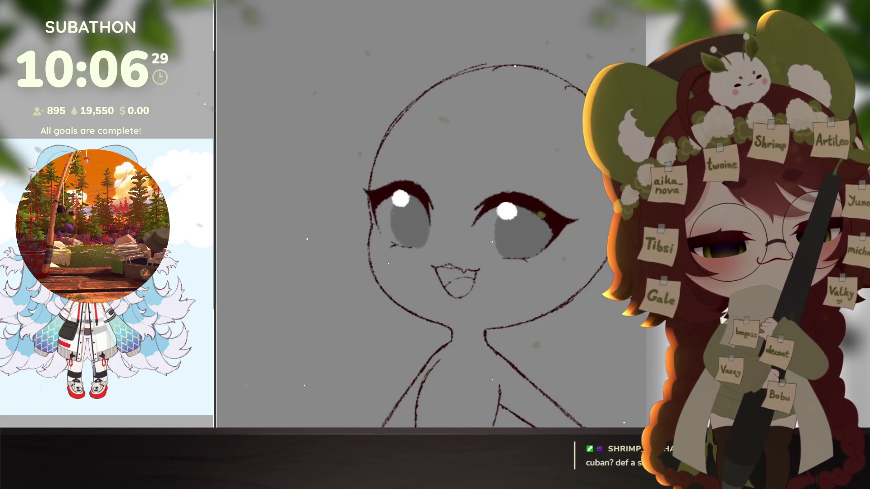
{"action": "scroll", "coordinate": [401, 177], "scroll_direction": "up", "scroll_amount": 1}
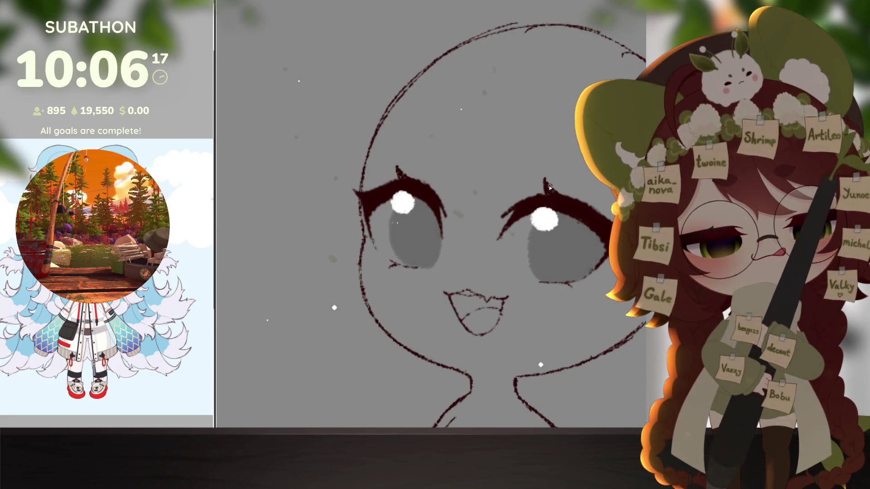
{"action": "scroll", "coordinate": [548, 187], "scroll_direction": "down", "scroll_amount": 3}
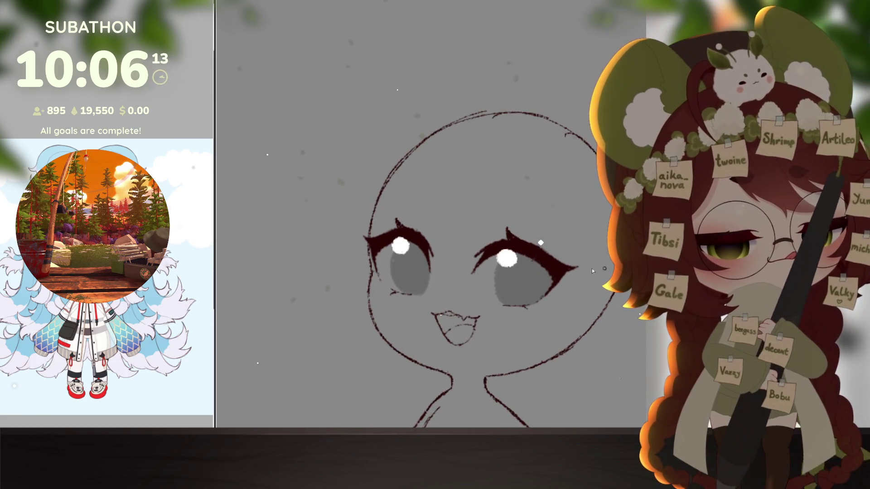
{"action": "left_click_drag", "start_coordinate": [592, 271], "coordinate": [645, 305]}
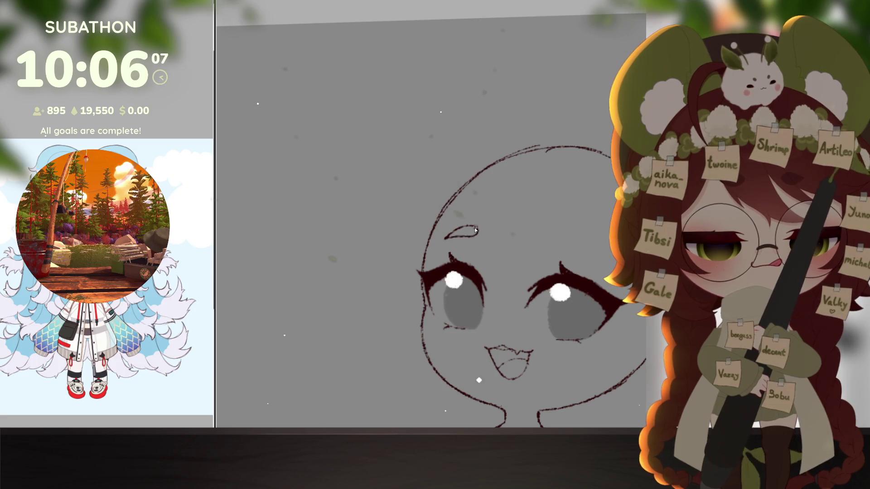
Place and tilt brows above both eyes, nudging the right brow slightly right and committing
{"action": "left_click_drag", "start_coordinate": [476, 234], "coordinate": [449, 221]}
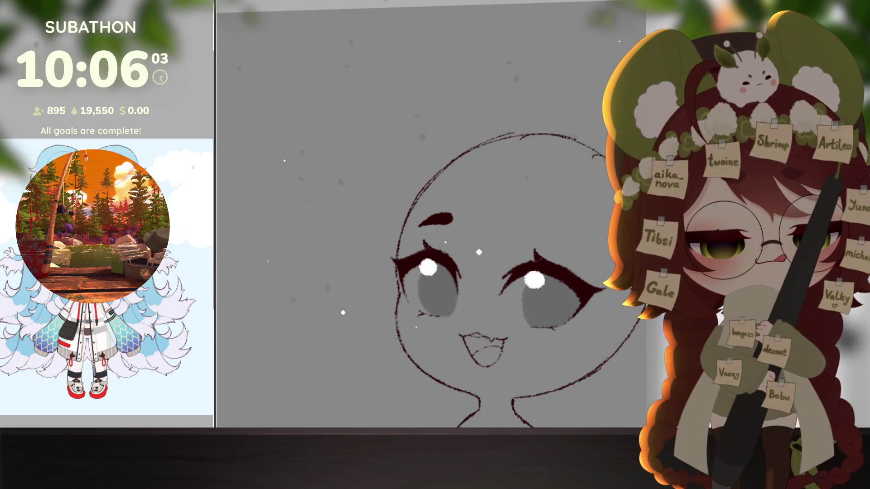
{"action": "mouse_move", "coordinate": [436, 222]}
{"action": "left_mouse_down"}
{"action": "mouse_move", "coordinate": [540, 224]}
{"action": "mouse_move", "coordinate": [581, 209]}
{"action": "left_mouse_up"}
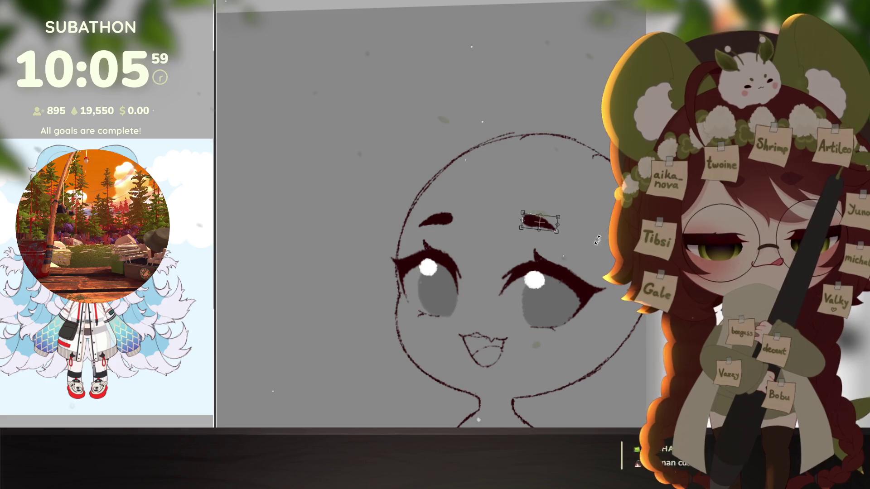
{"action": "left_click_drag", "start_coordinate": [540, 222], "coordinate": [527, 226]}
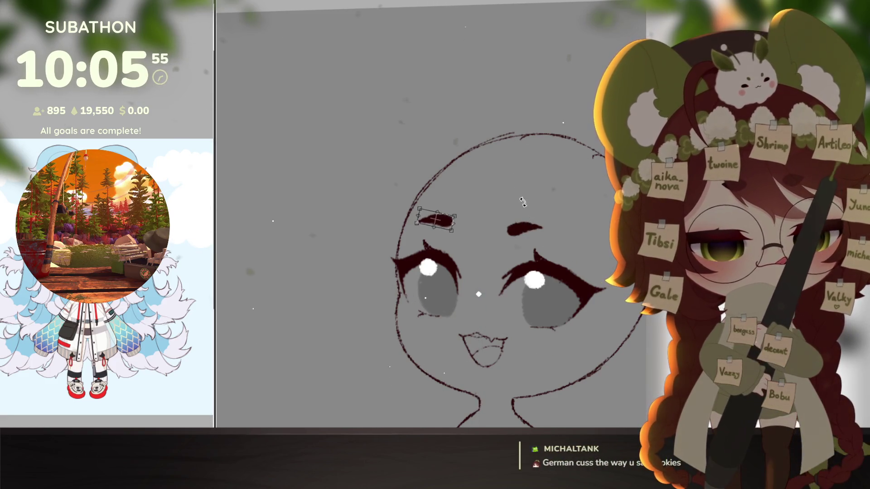
{"action": "left_click", "coordinate": [443, 223]}
{"action": "mouse_move", "coordinate": [469, 192]}
{"action": "left_mouse_down"}
{"action": "mouse_move", "coordinate": [486, 212]}
{"action": "mouse_move", "coordinate": [453, 230]}
{"action": "left_mouse_up"}
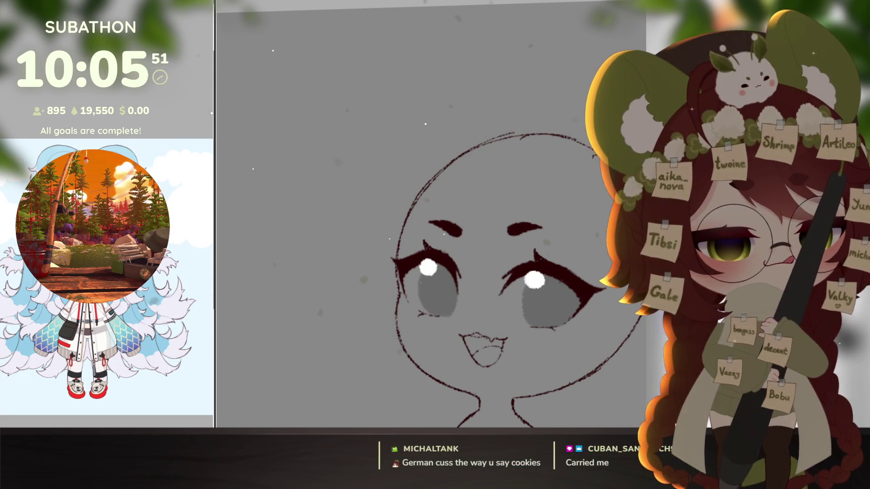
{"action": "left_click_drag", "start_coordinate": [560, 229], "coordinate": [557, 215]}
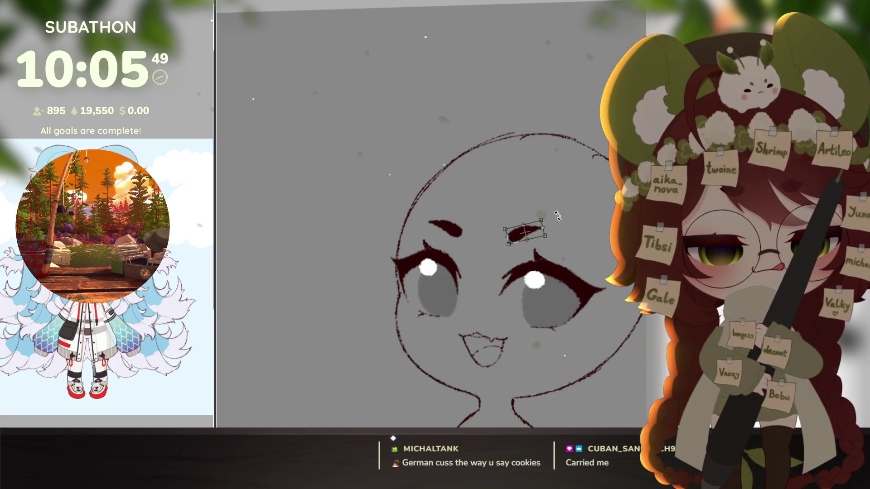
{"action": "left_click_drag", "start_coordinate": [603, 334], "coordinate": [565, 320]}
{"action": "left_click_drag", "start_coordinate": [518, 203], "coordinate": [520, 204]}
{"action": "key", "text": "Return"}
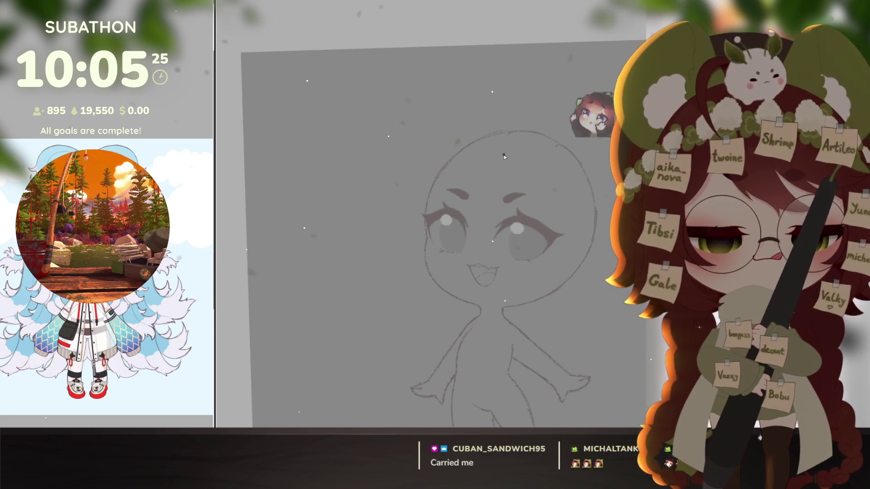
Draw the first hair lines from the top of the head down the right side
{"action": "left_click_drag", "start_coordinate": [504, 154], "coordinate": [532, 178]}
{"action": "key", "text": "ctrl+z"}
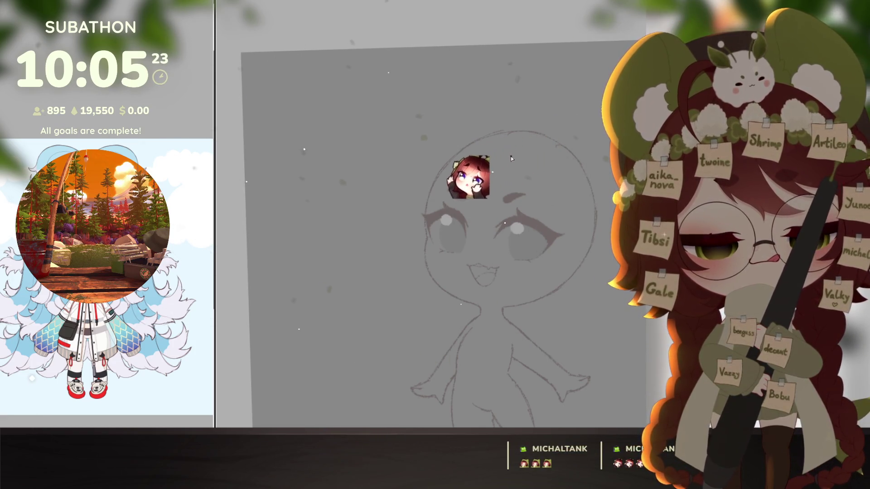
{"action": "left_click_drag", "start_coordinate": [504, 156], "coordinate": [544, 220]}
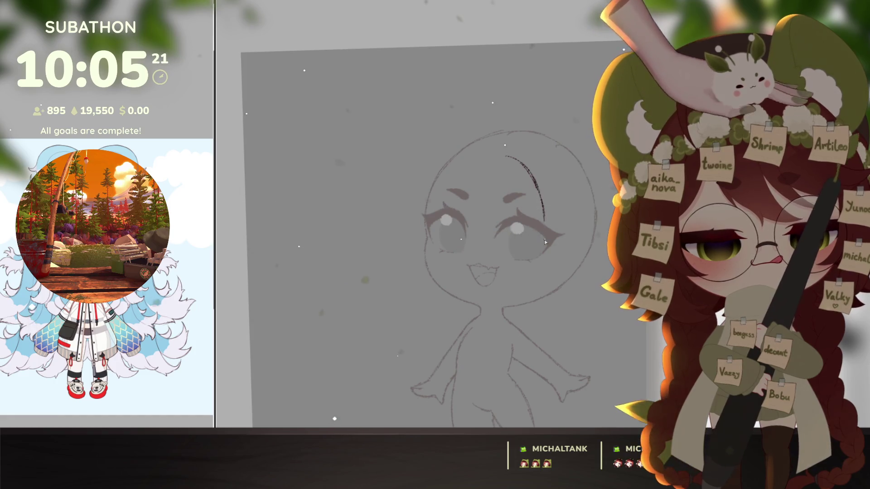
{"action": "mouse_move", "coordinate": [506, 154]}
{"action": "left_mouse_down"}
{"action": "mouse_move", "coordinate": [540, 190]}
{"action": "mouse_move", "coordinate": [548, 263]}
{"action": "left_mouse_up"}
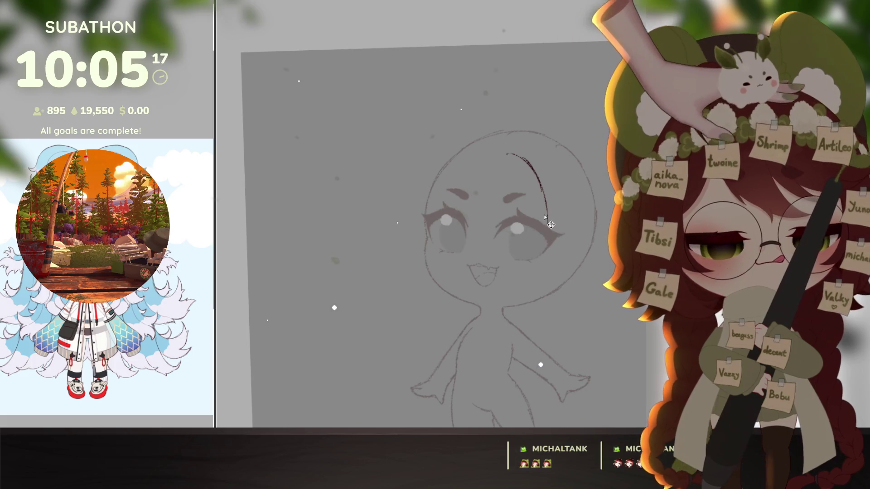
{"action": "key", "text": "ctrl+z"}
{"action": "left_click_drag", "start_coordinate": [556, 271], "coordinate": [551, 277]}
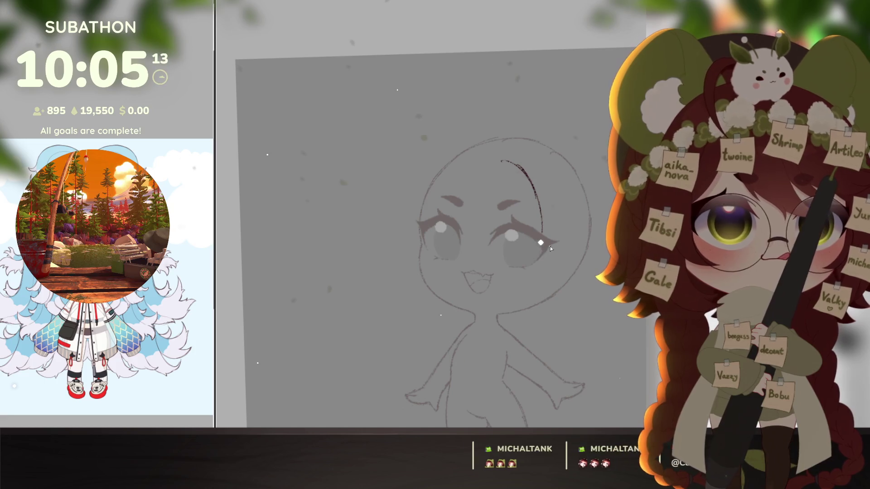
Extend the right-side strands down past the cheek, undoing duplicate and stray strokes
{"action": "left_click_drag", "start_coordinate": [542, 235], "coordinate": [519, 284]}
{"action": "left_click_drag", "start_coordinate": [540, 277], "coordinate": [550, 255]}
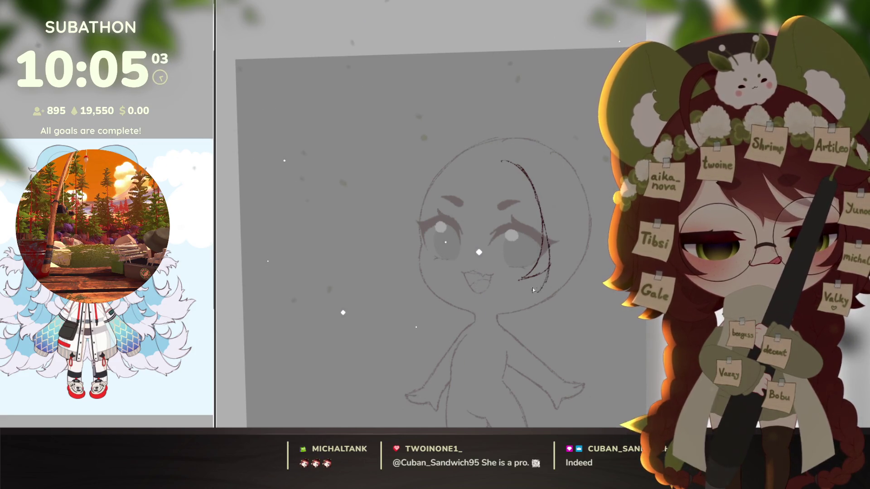
{"action": "key", "text": "ctrl+z"}
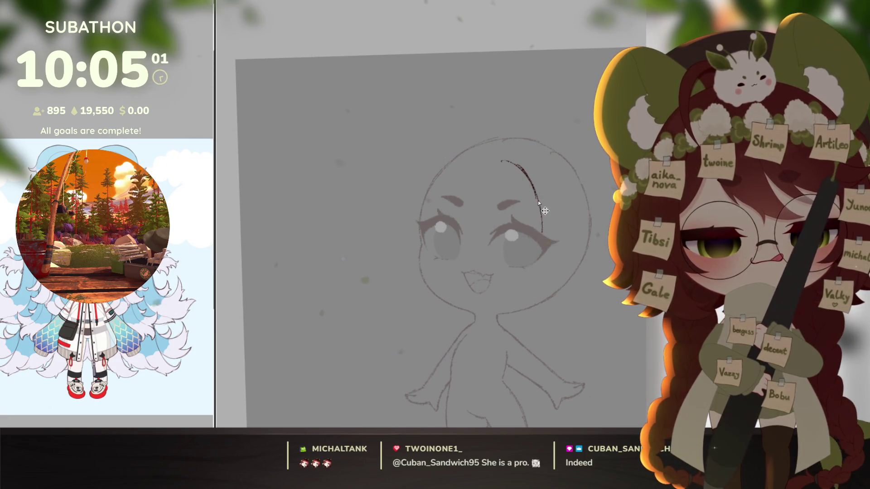
{"action": "left_click_drag", "start_coordinate": [542, 237], "coordinate": [547, 268]}
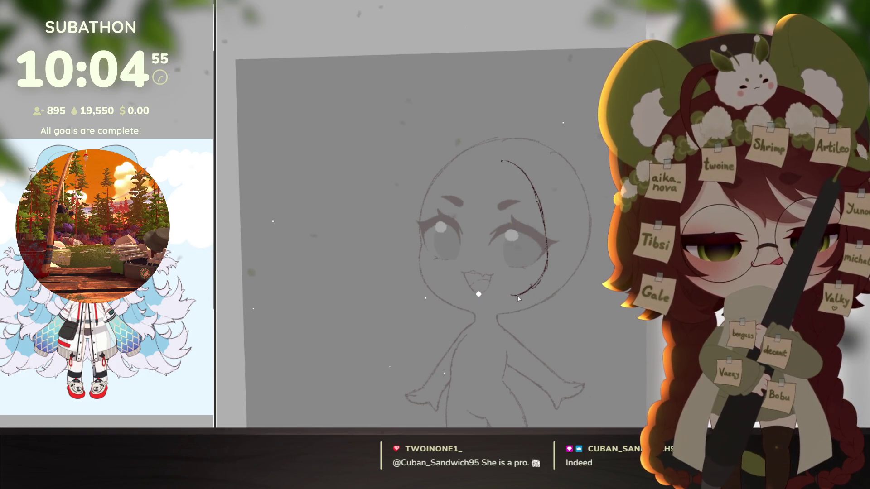
{"action": "mouse_move", "coordinate": [570, 273]}
{"action": "left_mouse_down"}
{"action": "mouse_move", "coordinate": [506, 325]}
{"action": "mouse_move", "coordinate": [566, 309]}
{"action": "left_mouse_up"}
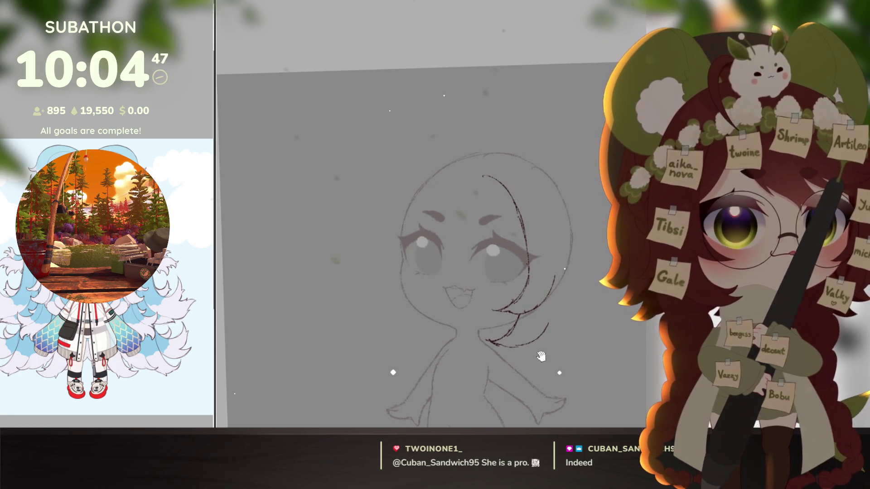
{"action": "key", "text": "ctrl+z"}
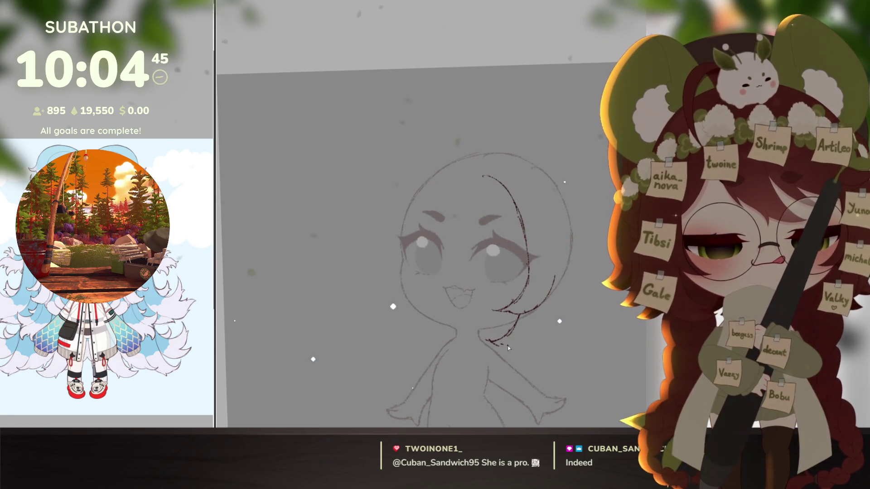
{"action": "left_click_drag", "start_coordinate": [518, 350], "coordinate": [556, 292]}
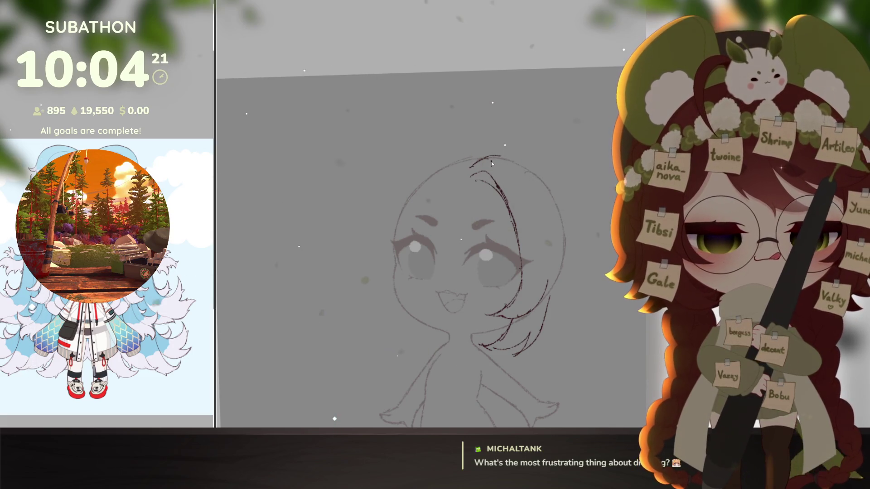
{"action": "mouse_move", "coordinate": [490, 156]}
{"action": "left_mouse_down"}
{"action": "mouse_move", "coordinate": [546, 213]}
{"action": "mouse_move", "coordinate": [559, 287]}
{"action": "left_mouse_up"}
Replace the outer stroke with another right-side hair strand
{"action": "key", "text": "ctrl+z"}
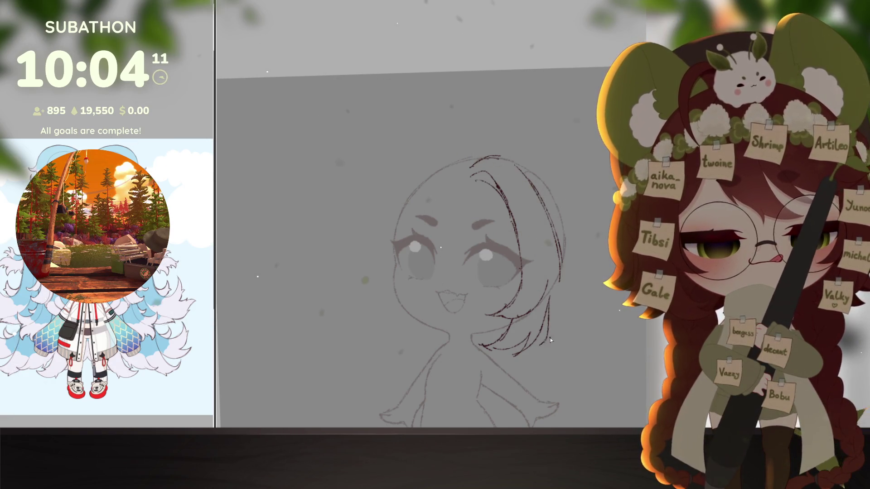
{"action": "left_click_drag", "start_coordinate": [550, 343], "coordinate": [553, 271]}
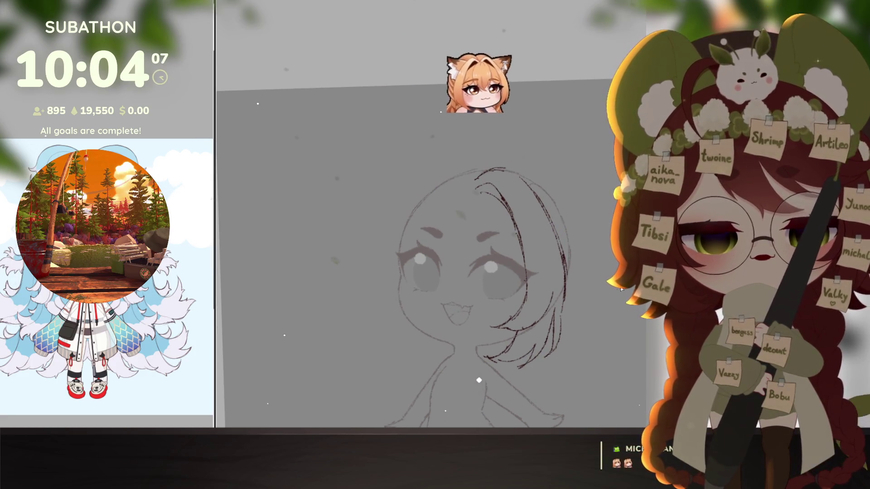
{"action": "mouse_move", "coordinate": [554, 351]}
{"action": "left_mouse_down"}
{"action": "mouse_move", "coordinate": [549, 359]}
{"action": "mouse_move", "coordinate": [559, 359]}
{"action": "left_mouse_up"}
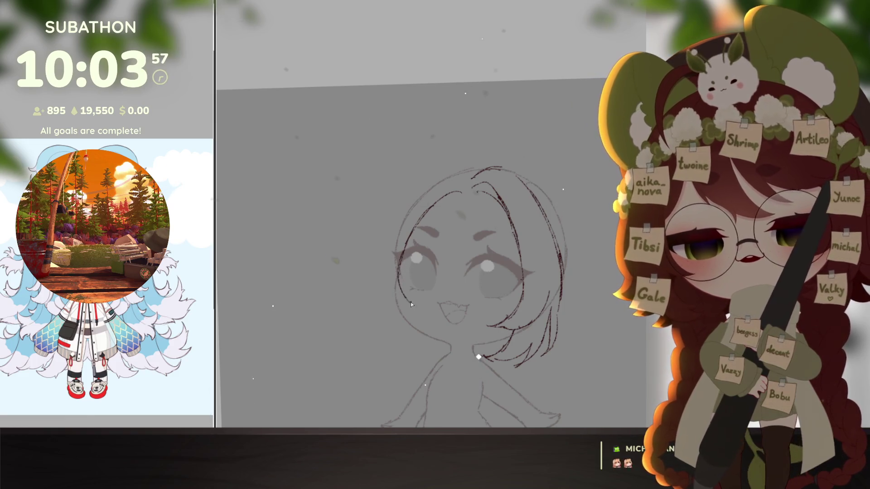
Draw the left hair outline with a tapered strand reaching down near the chin
{"action": "left_click_drag", "start_coordinate": [389, 276], "coordinate": [399, 291]}
{"action": "scroll", "coordinate": [400, 239], "scroll_direction": "up", "scroll_amount": 1}
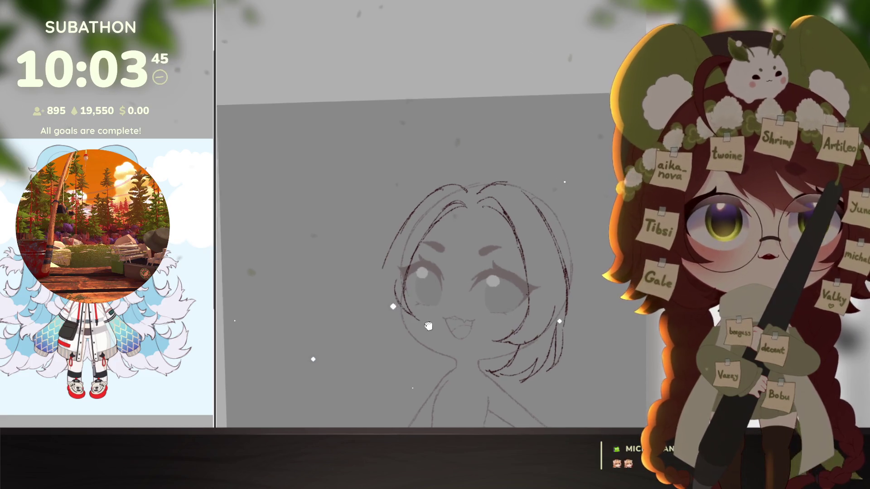
{"action": "left_click_drag", "start_coordinate": [383, 268], "coordinate": [382, 331]}
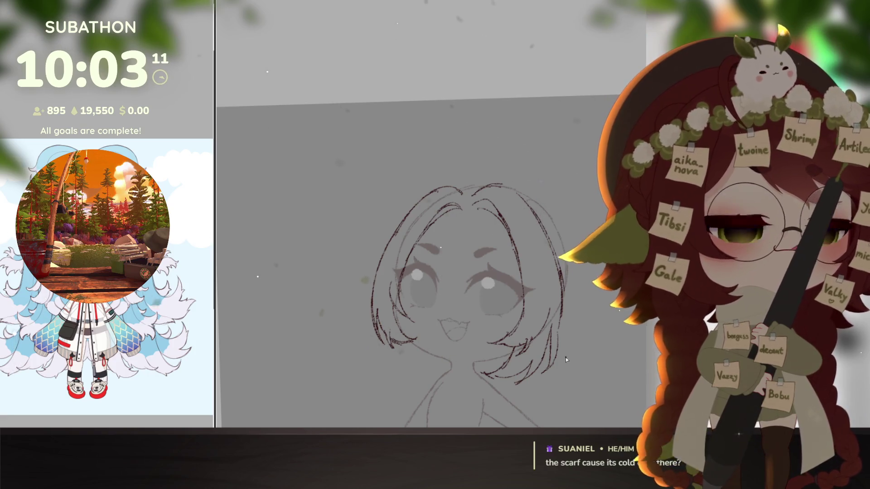
{"action": "mouse_move", "coordinate": [565, 358]}
{"action": "left_mouse_down"}
{"action": "mouse_move", "coordinate": [453, 320]}
{"action": "mouse_move", "coordinate": [498, 345]}
{"action": "mouse_move", "coordinate": [511, 335]}
{"action": "left_mouse_up"}
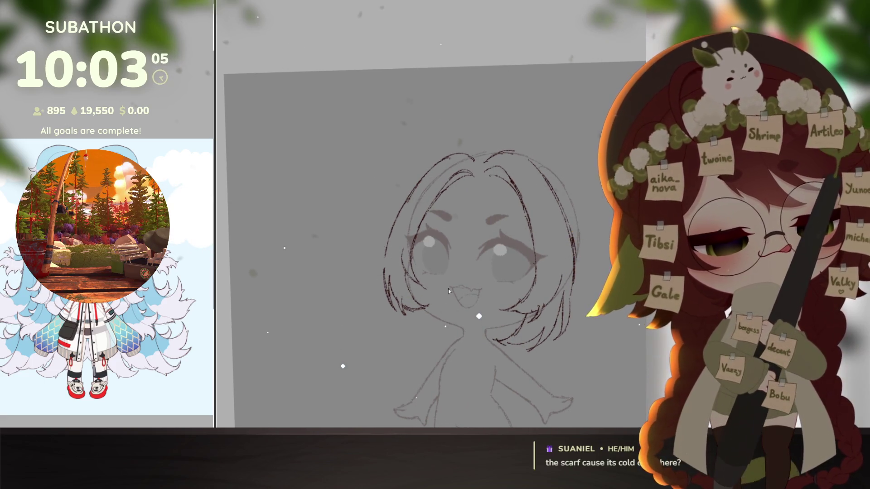
{"action": "left_click_drag", "start_coordinate": [383, 268], "coordinate": [360, 284]}
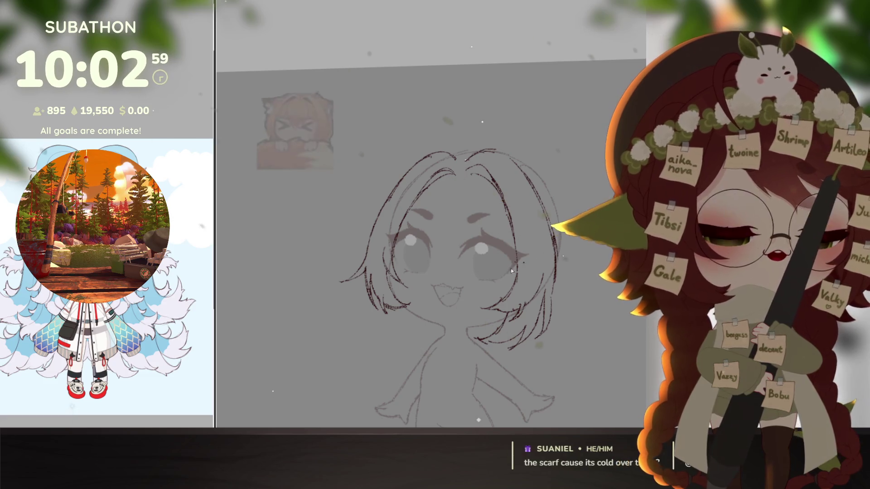
{"action": "left_click_drag", "start_coordinate": [382, 207], "coordinate": [351, 287]}
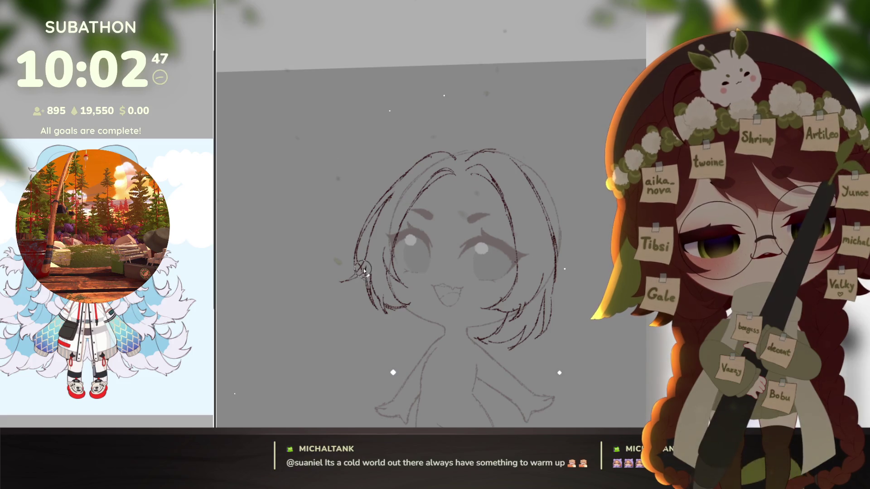
Pan and scroll the canvas to reposition the sketch around the forehead
{"action": "mouse_move", "coordinate": [510, 337]}
{"action": "left_mouse_down"}
{"action": "mouse_move", "coordinate": [496, 338]}
{"action": "mouse_move", "coordinate": [505, 329]}
{"action": "left_mouse_up"}
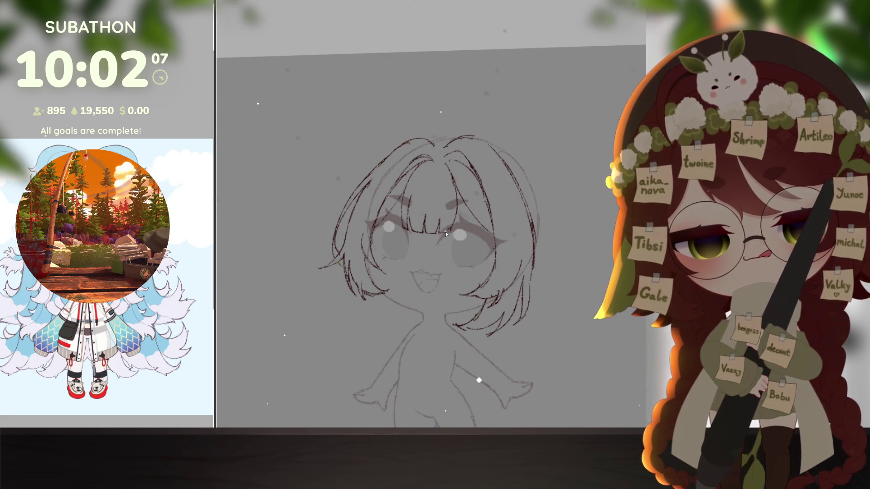
{"action": "left_click_drag", "start_coordinate": [522, 337], "coordinate": [523, 343]}
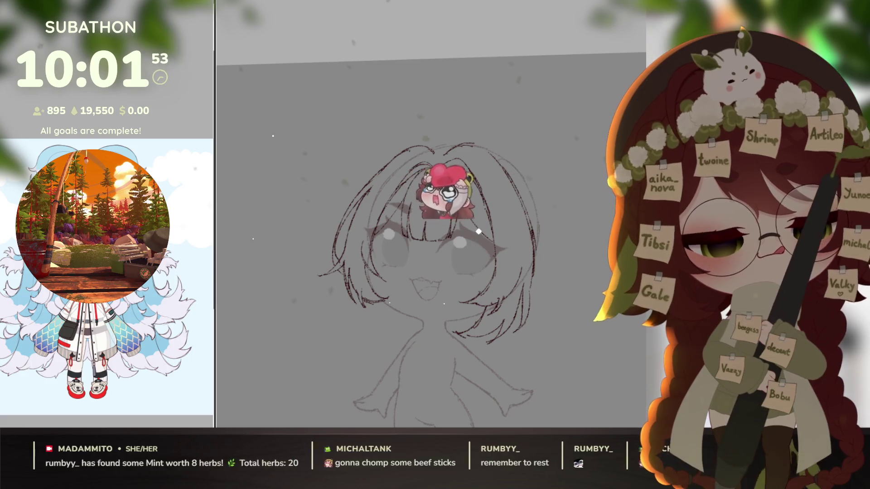
{"action": "left_click_drag", "start_coordinate": [478, 217], "coordinate": [486, 228]}
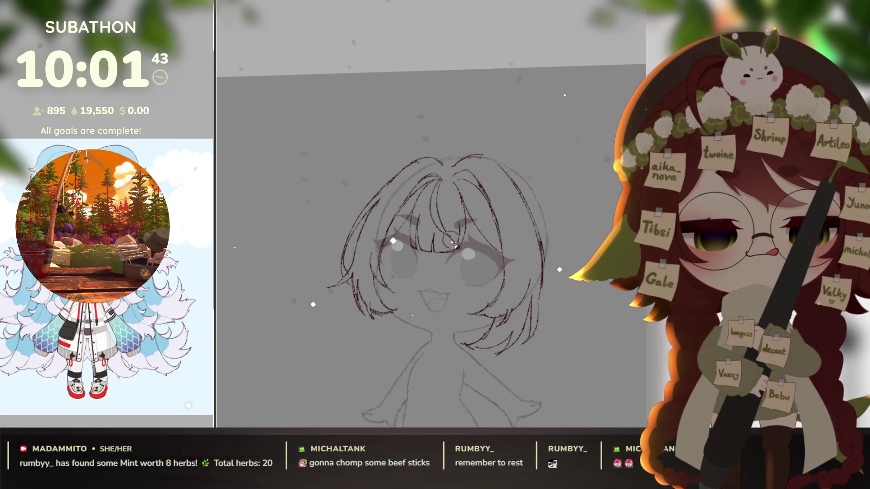
{"action": "left_click_drag", "start_coordinate": [539, 364], "coordinate": [541, 353]}
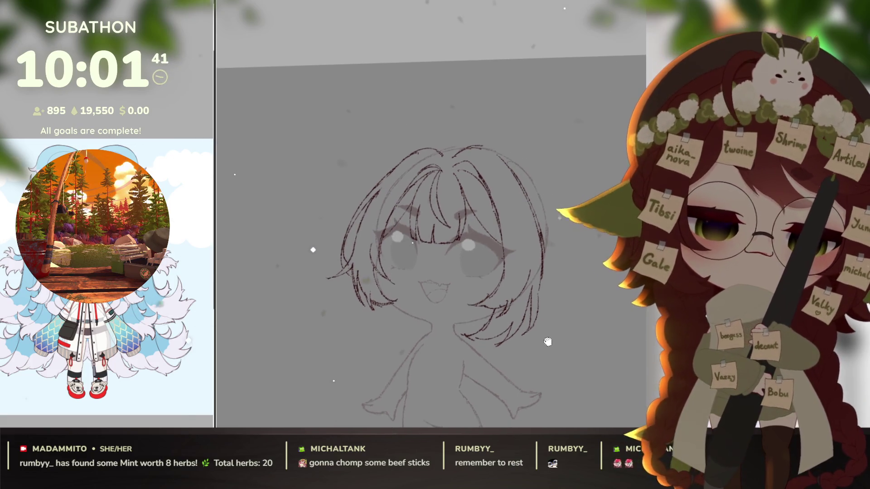
{"action": "scroll", "coordinate": [577, 324], "scroll_direction": "down", "scroll_amount": 3}
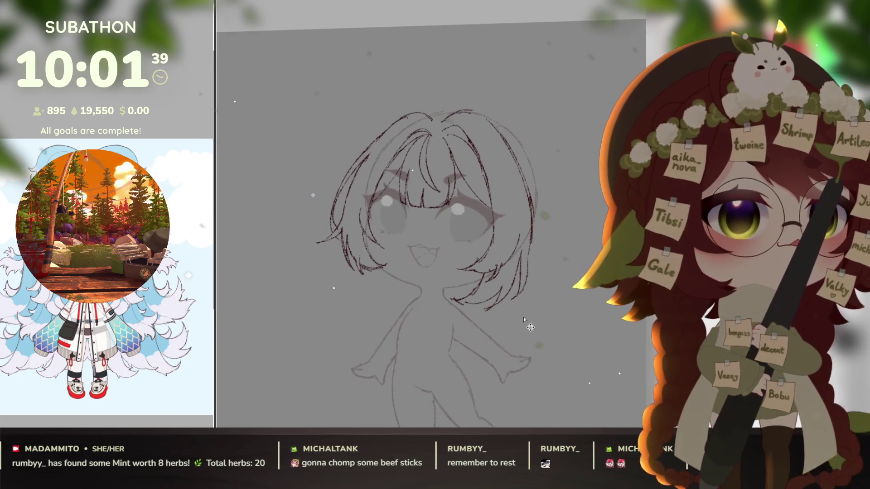
{"action": "scroll", "coordinate": [500, 318], "scroll_direction": "down", "scroll_amount": 2}
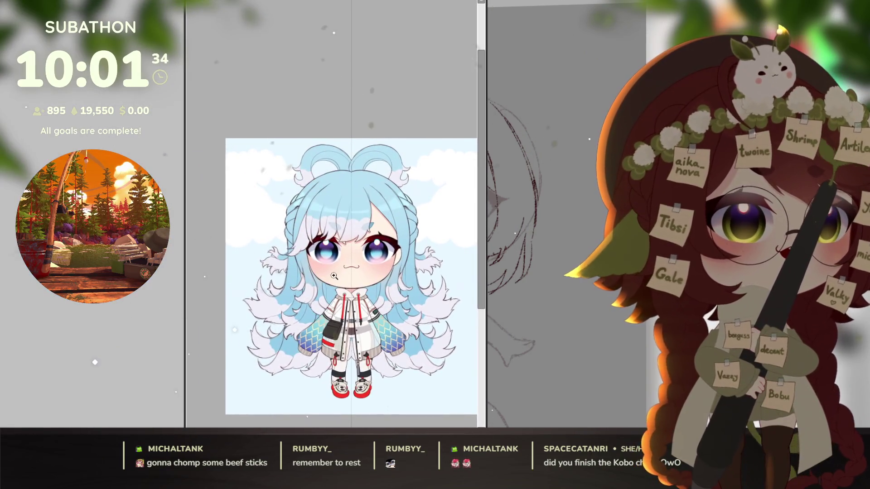
Enlarge the blue-haired chibi reference and move it to the left screen edge
{"action": "left_click", "coordinate": [334, 276]}
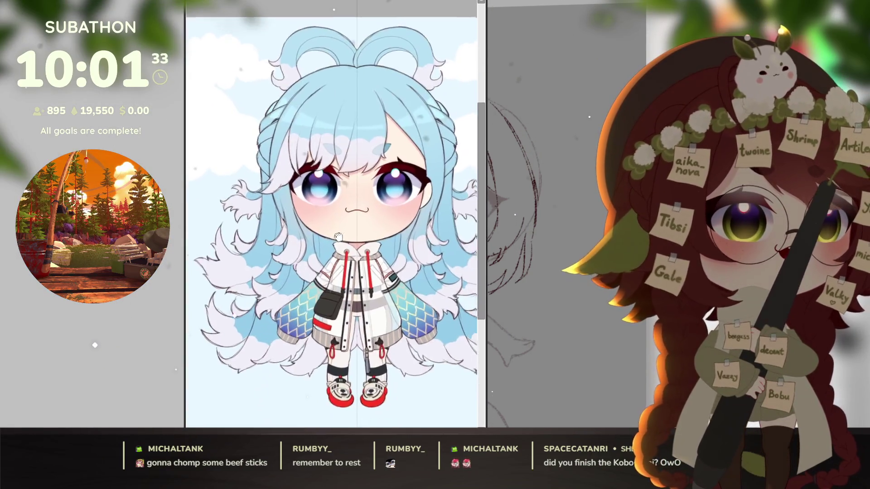
{"action": "left_click_drag", "start_coordinate": [379, 29], "coordinate": [112, 26]}
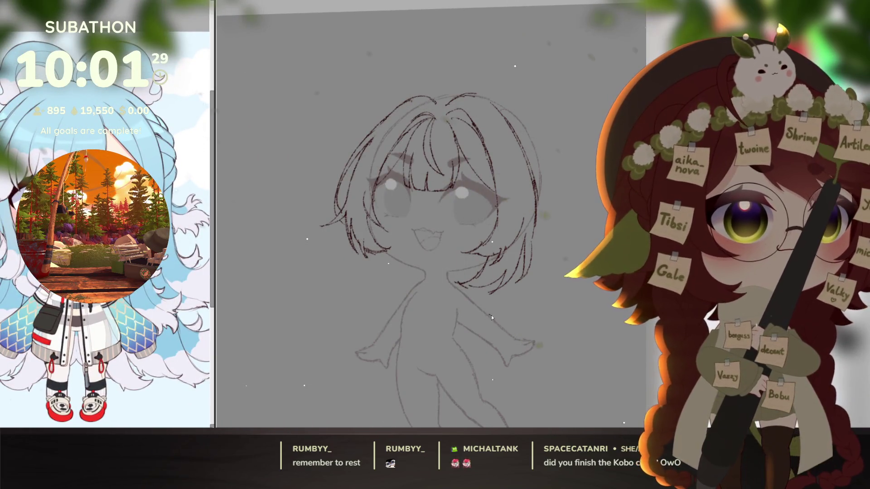
{"action": "scroll", "coordinate": [491, 315], "scroll_direction": "up", "scroll_amount": 1}
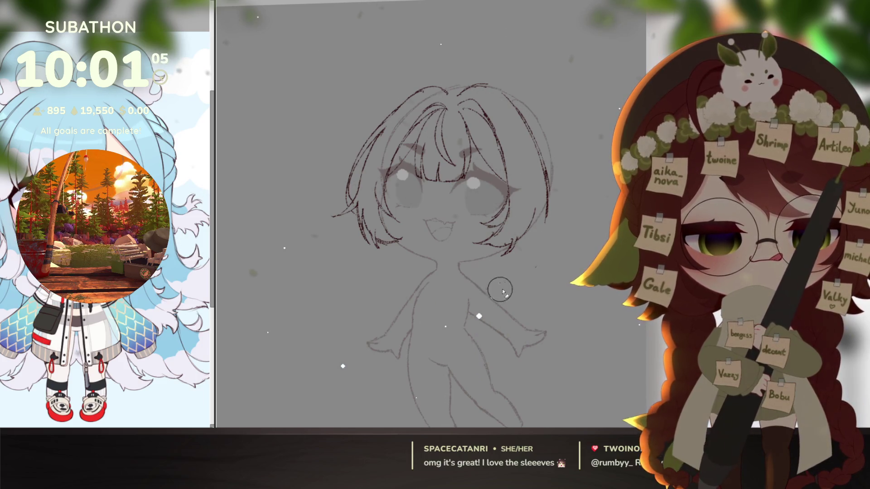
{"action": "left_click_drag", "start_coordinate": [524, 333], "coordinate": [529, 329]}
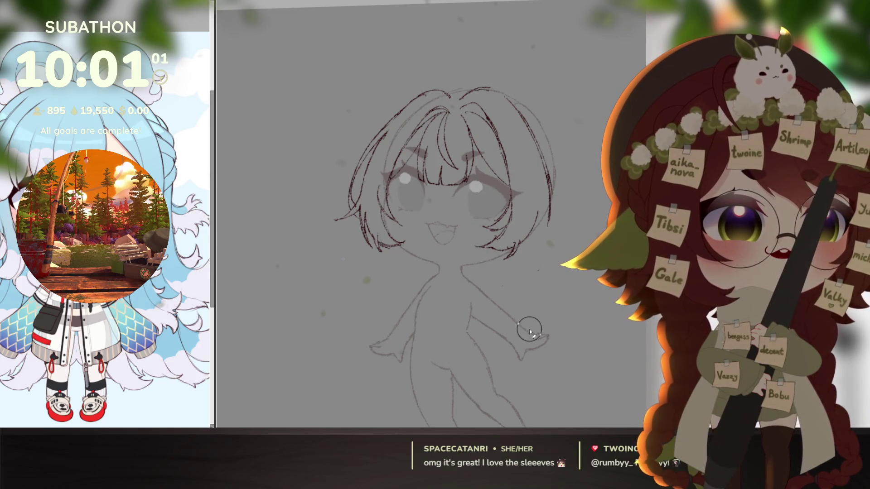
{"action": "left_click_drag", "start_coordinate": [485, 363], "coordinate": [476, 354]}
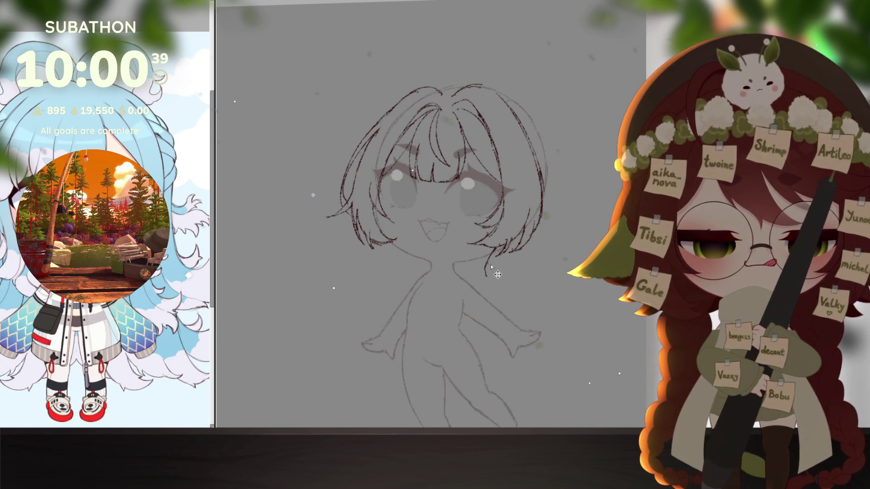
{"action": "left_click_drag", "start_coordinate": [491, 272], "coordinate": [502, 287]}
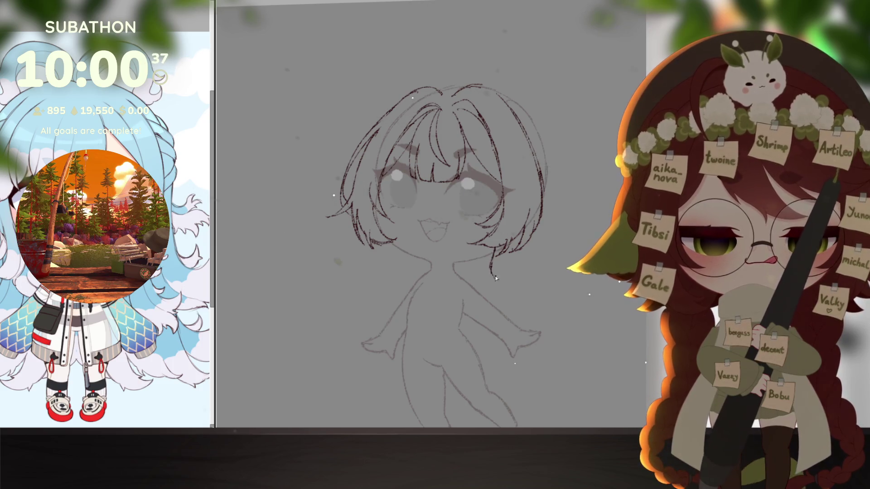
Tilt the canvas and ink the head's top curve plus the right-side hair line
{"action": "mouse_move", "coordinate": [539, 258]}
{"action": "left_mouse_down"}
{"action": "mouse_move", "coordinate": [539, 238]}
{"action": "mouse_move", "coordinate": [515, 287]}
{"action": "left_mouse_up"}
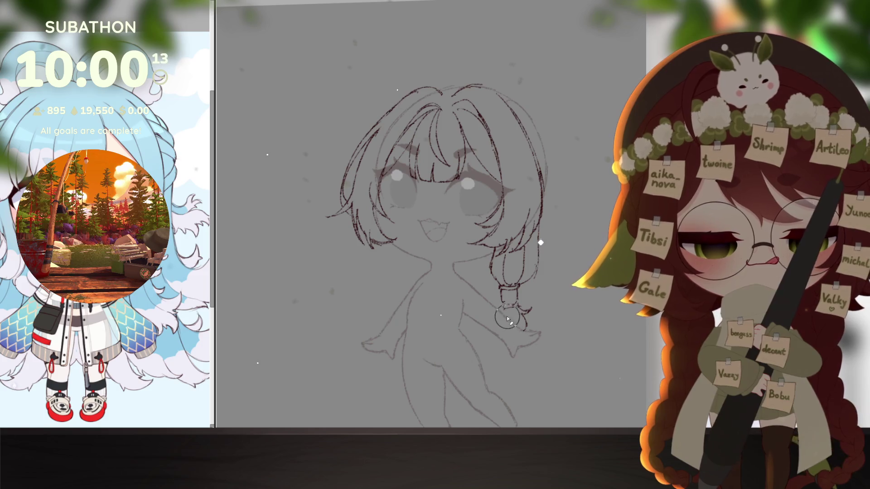
{"action": "mouse_move", "coordinate": [540, 326]}
{"action": "left_mouse_down"}
{"action": "mouse_move", "coordinate": [514, 345]}
{"action": "mouse_move", "coordinate": [529, 339]}
{"action": "left_mouse_up"}
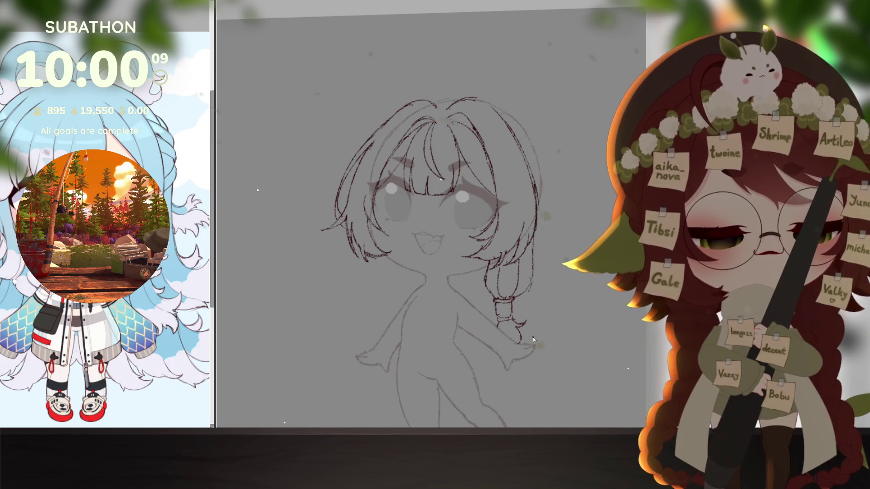
{"action": "left_click_drag", "start_coordinate": [533, 337], "coordinate": [561, 225]}
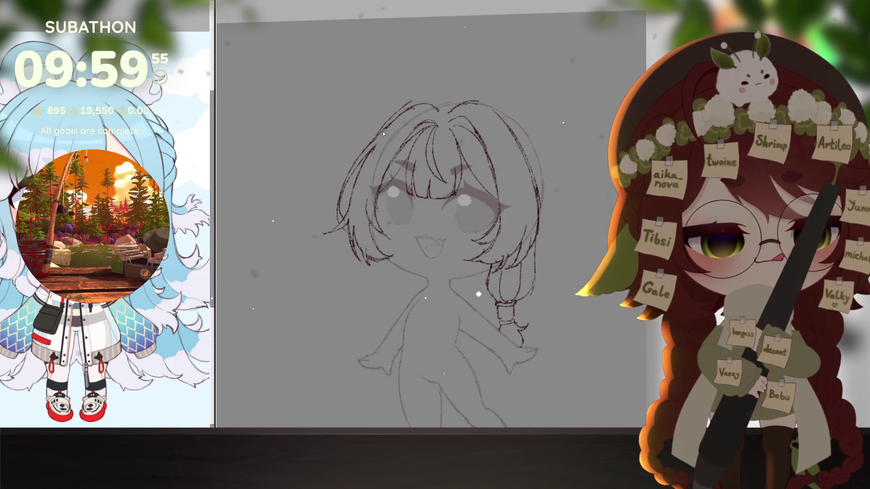
{"action": "left_click_drag", "start_coordinate": [452, 96], "coordinate": [524, 106]}
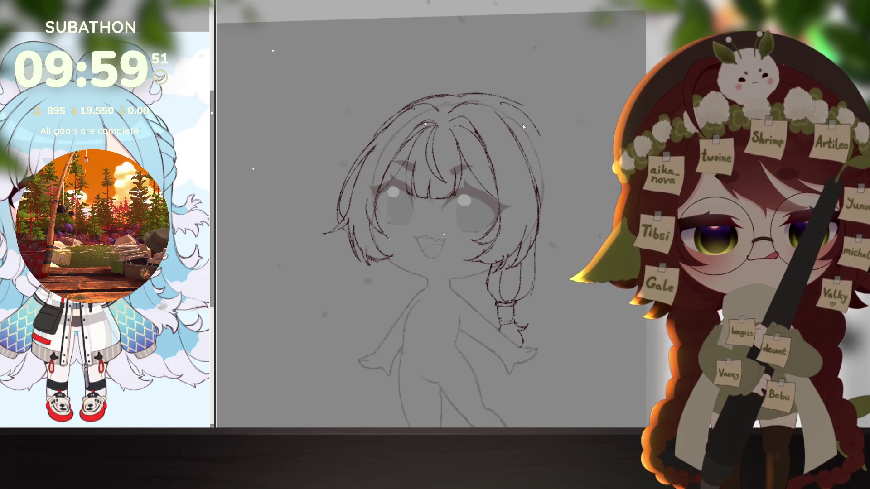
{"action": "mouse_move", "coordinate": [504, 102]}
{"action": "left_mouse_down"}
{"action": "mouse_move", "coordinate": [541, 139]}
{"action": "mouse_move", "coordinate": [557, 224]}
{"action": "left_mouse_up"}
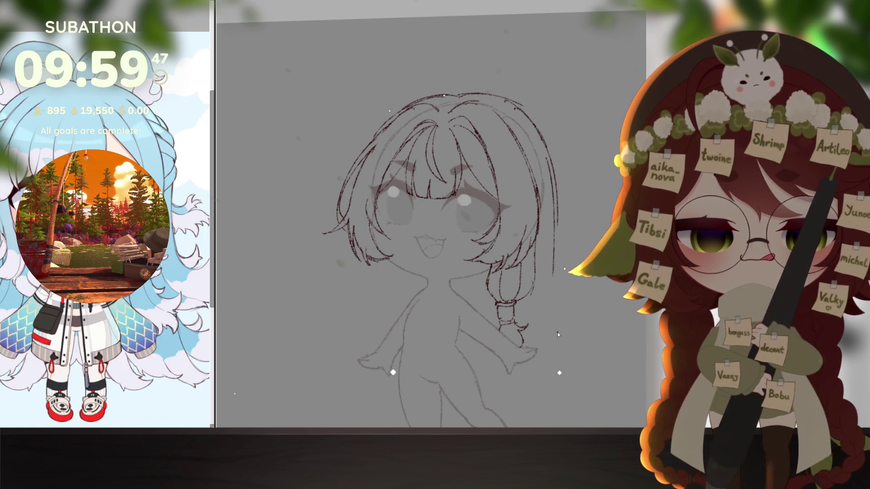
Zoom out and ink a long hair strand down the right side
{"action": "key", "text": "ctrl+minus"}
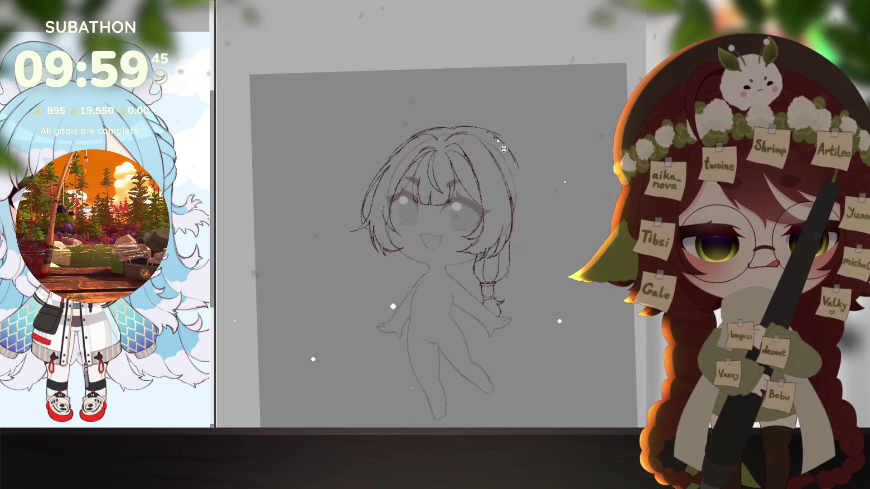
{"action": "left_click_drag", "start_coordinate": [517, 152], "coordinate": [523, 271]}
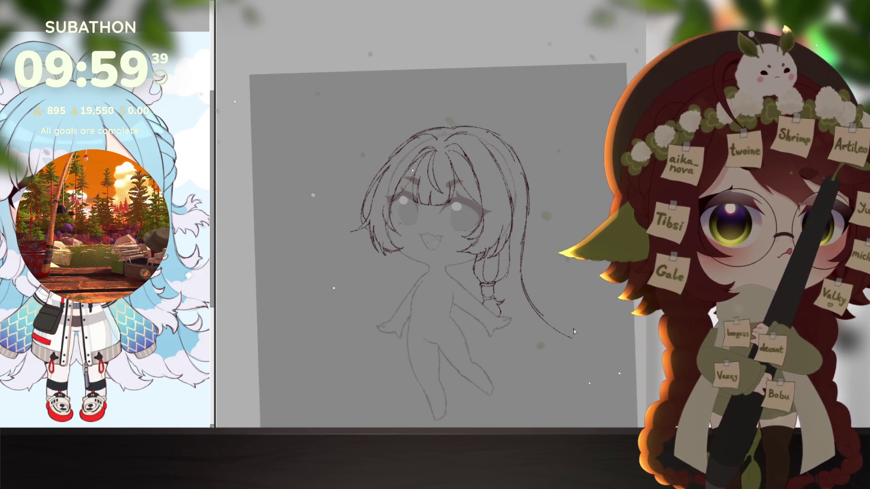
{"action": "left_click_drag", "start_coordinate": [570, 345], "coordinate": [574, 343]}
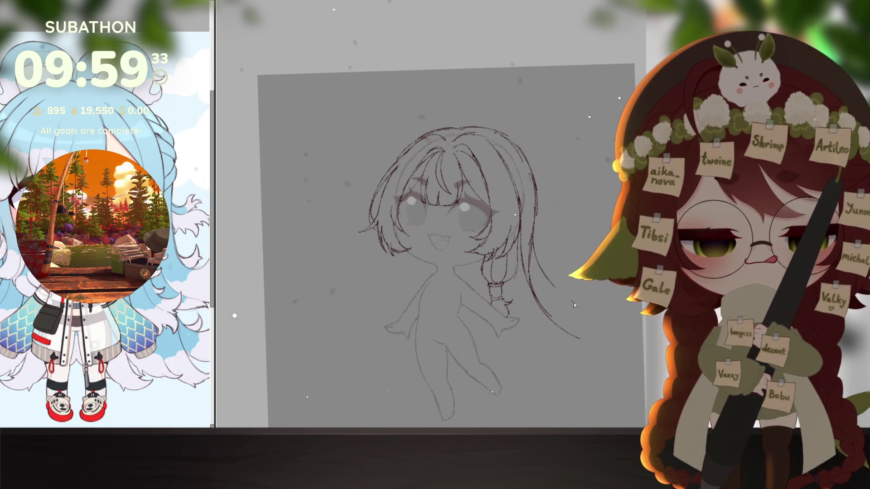
{"action": "left_click_drag", "start_coordinate": [532, 276], "coordinate": [591, 331]}
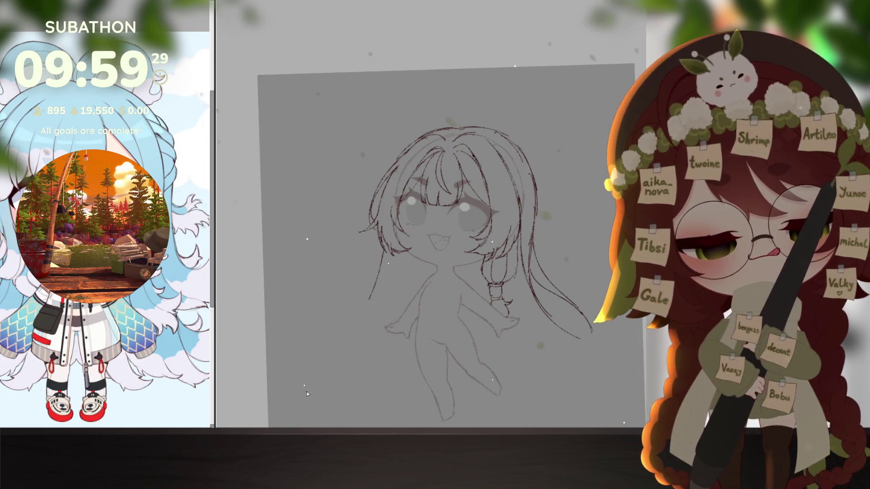
Draw long left-side strands and curved hair tips below the leg, undoing one stray stroke
{"action": "left_click_drag", "start_coordinate": [384, 267], "coordinate": [362, 351]}
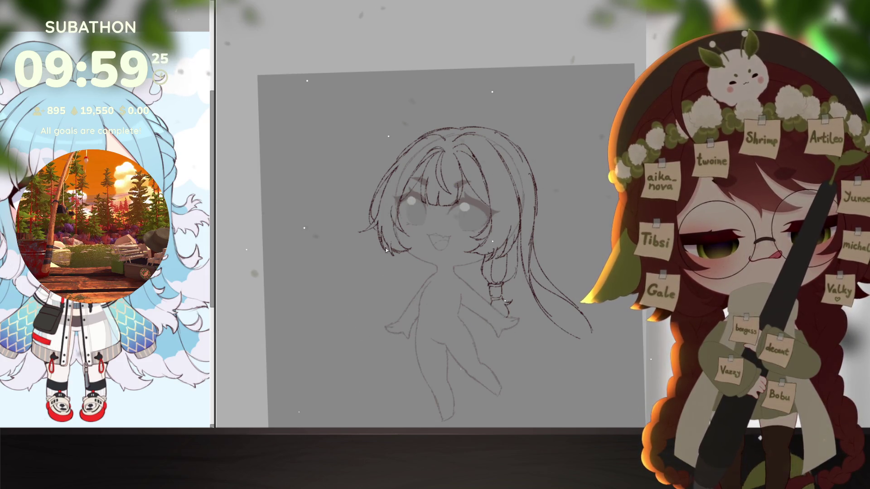
{"action": "mouse_move", "coordinate": [391, 251]}
{"action": "left_mouse_down"}
{"action": "mouse_move", "coordinate": [340, 289]}
{"action": "mouse_move", "coordinate": [358, 330]}
{"action": "left_mouse_up"}
{"action": "left_click_drag", "start_coordinate": [382, 281], "coordinate": [354, 360]}
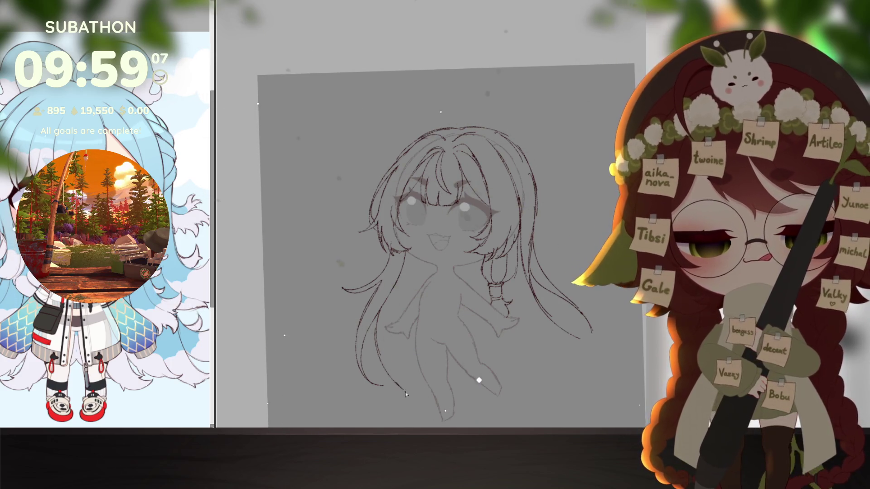
{"action": "left_click_drag", "start_coordinate": [405, 392], "coordinate": [411, 403]}
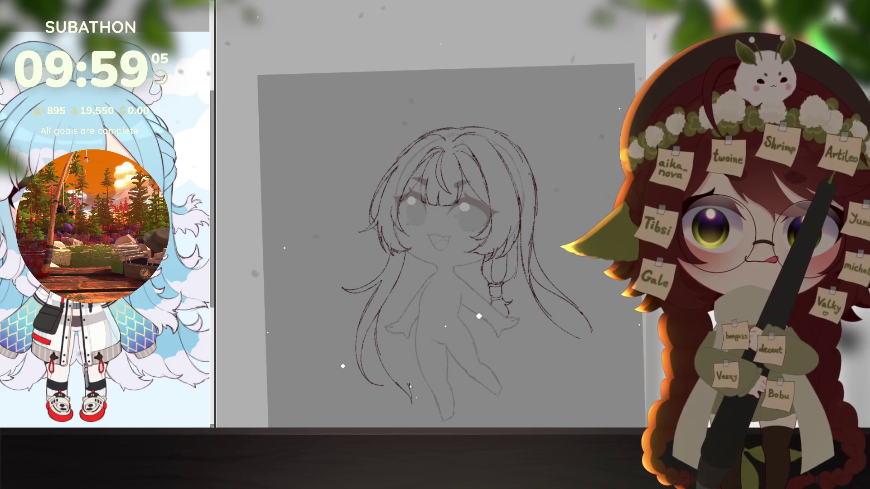
{"action": "mouse_move", "coordinate": [395, 380]}
{"action": "left_mouse_down"}
{"action": "mouse_move", "coordinate": [411, 401]}
{"action": "mouse_move", "coordinate": [395, 382]}
{"action": "mouse_move", "coordinate": [418, 395]}
{"action": "mouse_move", "coordinate": [432, 388]}
{"action": "left_mouse_up"}
{"action": "key", "text": "ctrl+z"}
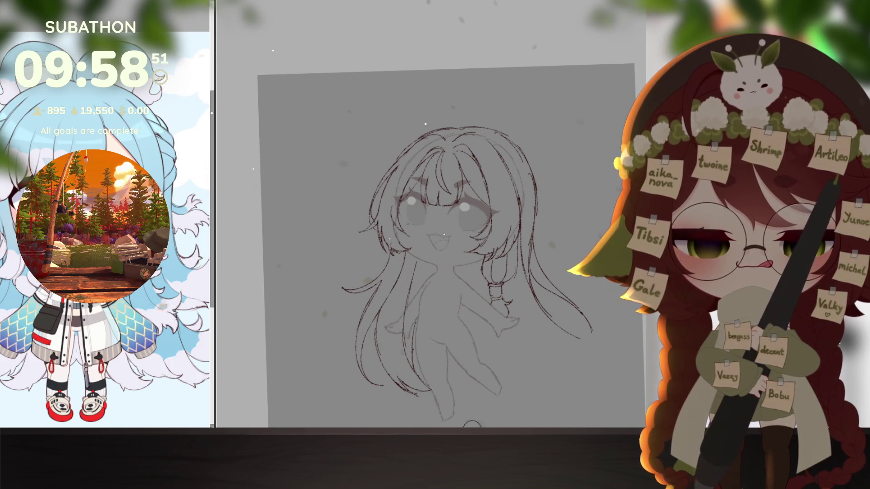
{"action": "left_click_drag", "start_coordinate": [480, 349], "coordinate": [465, 331]}
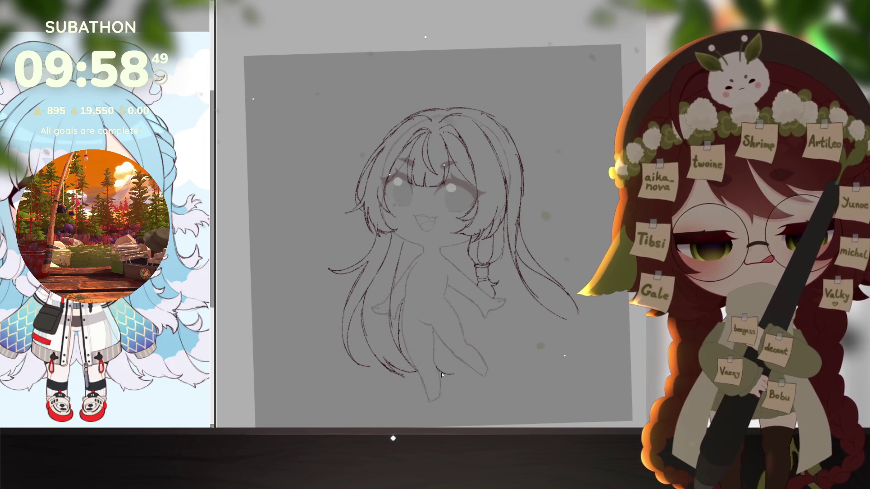
{"action": "left_click_drag", "start_coordinate": [442, 375], "coordinate": [464, 375]}
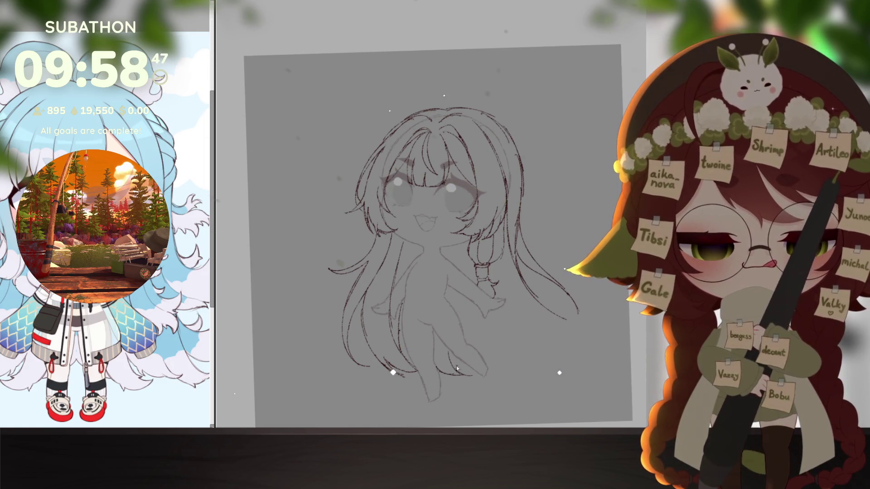
{"action": "mouse_move", "coordinate": [487, 358]}
{"action": "left_mouse_down"}
{"action": "mouse_move", "coordinate": [524, 357]}
{"action": "mouse_move", "coordinate": [535, 340]}
{"action": "mouse_move", "coordinate": [548, 339]}
{"action": "left_mouse_up"}
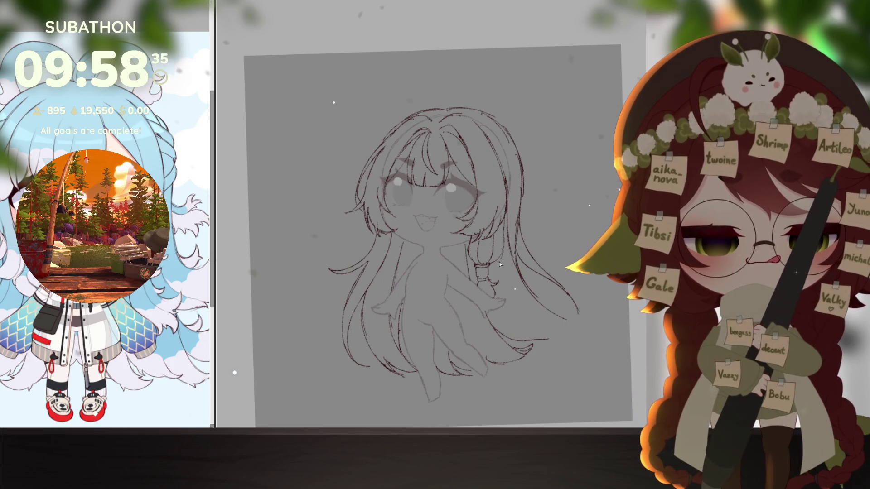
{"action": "left_click_drag", "start_coordinate": [584, 314], "coordinate": [560, 318]}
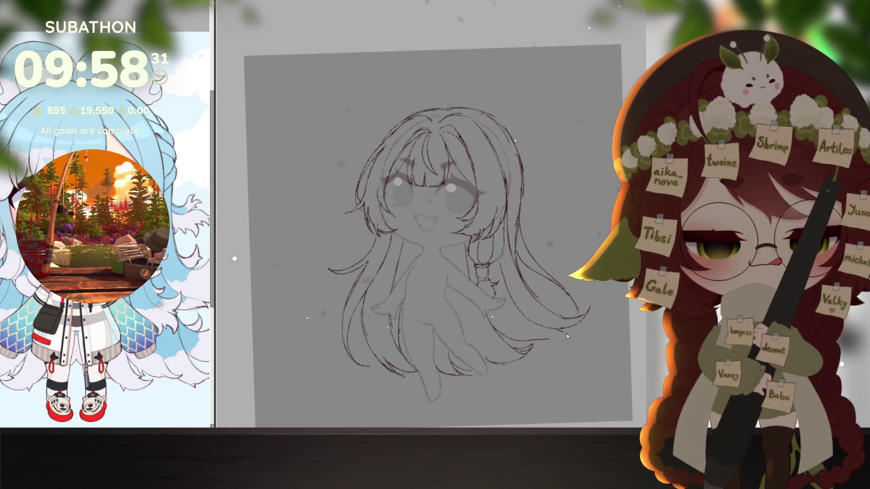
Copy the right braid, then move and rotate the pasted copy onto the left strand
{"action": "left_click_drag", "start_coordinate": [578, 330], "coordinate": [538, 344]}
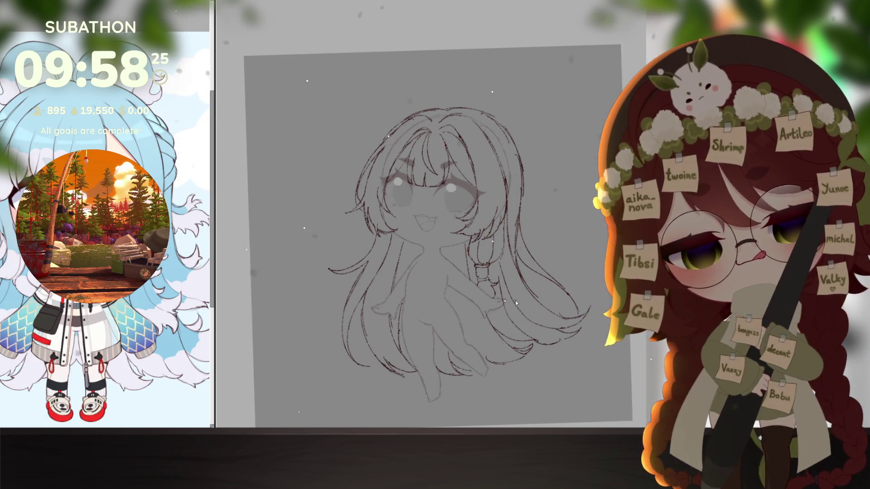
{"action": "left_click_drag", "start_coordinate": [555, 344], "coordinate": [597, 371]}
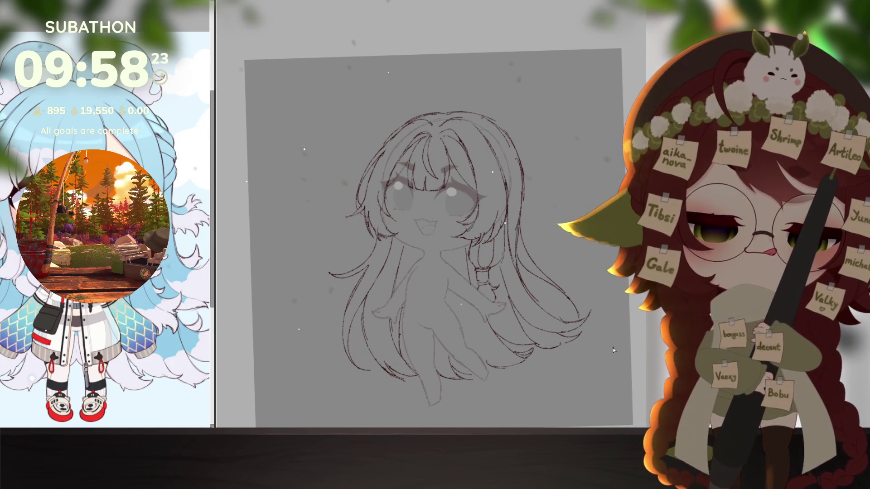
{"action": "scroll", "coordinate": [329, 233], "scroll_direction": "up", "scroll_amount": 2}
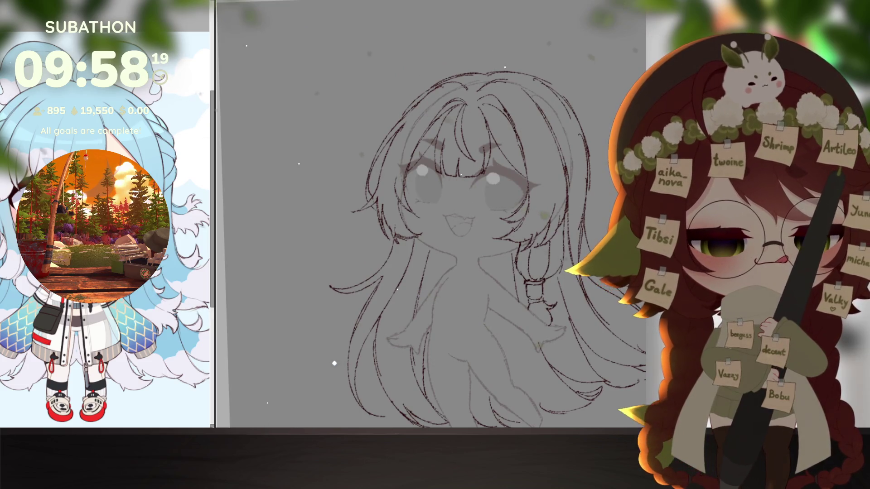
{"action": "key", "text": "ctrl+c"}
{"action": "key", "text": "ctrl+v"}
{"action": "left_click_drag", "start_coordinate": [537, 264], "coordinate": [417, 264]}
{"action": "left_click_drag", "start_coordinate": [450, 212], "coordinate": [455, 221]}
{"action": "key", "text": "Return"}
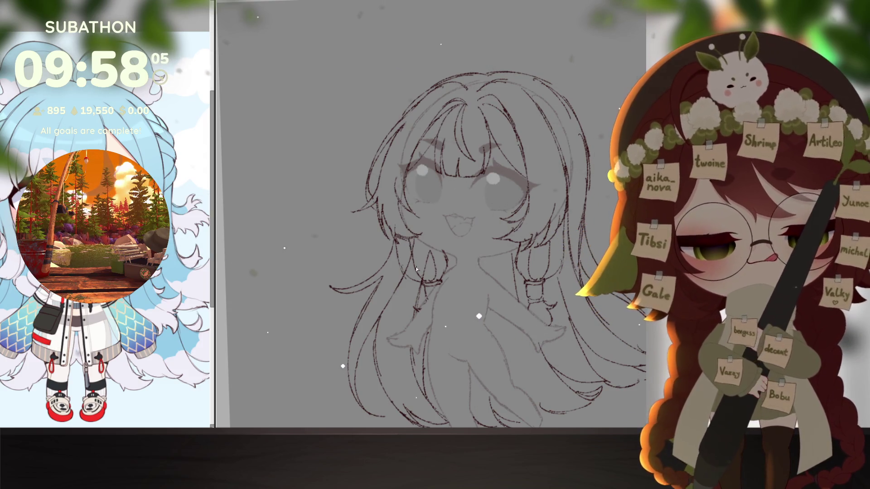
Shift the hair strand near the face to the left with free transform
{"action": "scroll", "coordinate": [624, 312], "scroll_direction": "down", "scroll_amount": 3}
{"action": "scroll", "coordinate": [472, 331], "scroll_direction": "up", "scroll_amount": 3}
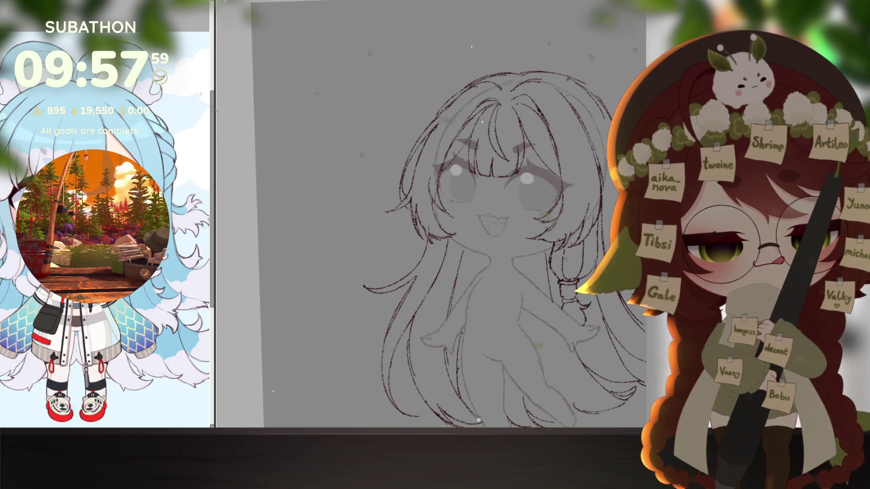
{"action": "key", "text": "ctrl+t"}
{"action": "mouse_move", "coordinate": [557, 267]}
{"action": "left_mouse_down"}
{"action": "mouse_move", "coordinate": [453, 268]}
{"action": "mouse_move", "coordinate": [473, 277]}
{"action": "left_mouse_up"}
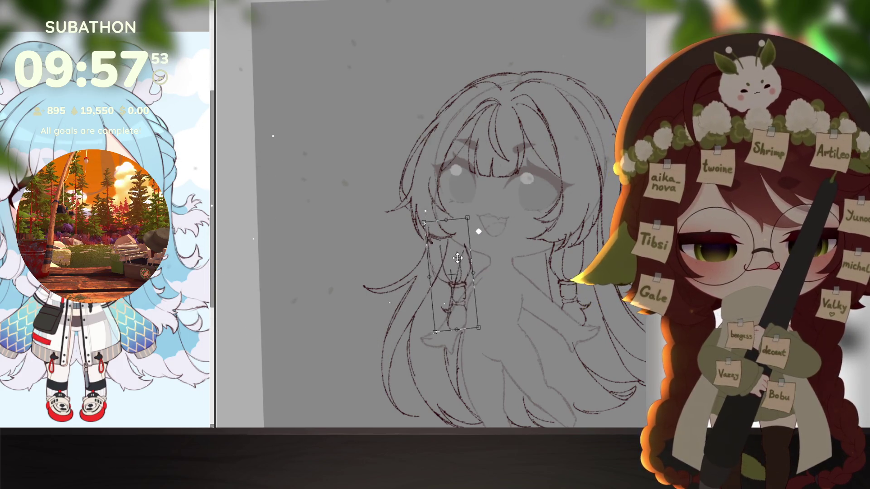
{"action": "key", "text": "Return"}
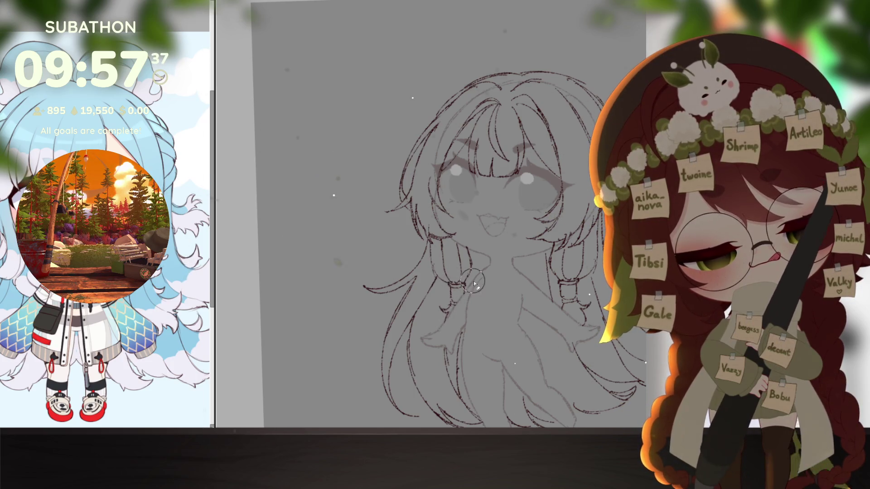
{"action": "left_click", "coordinate": [569, 345]}
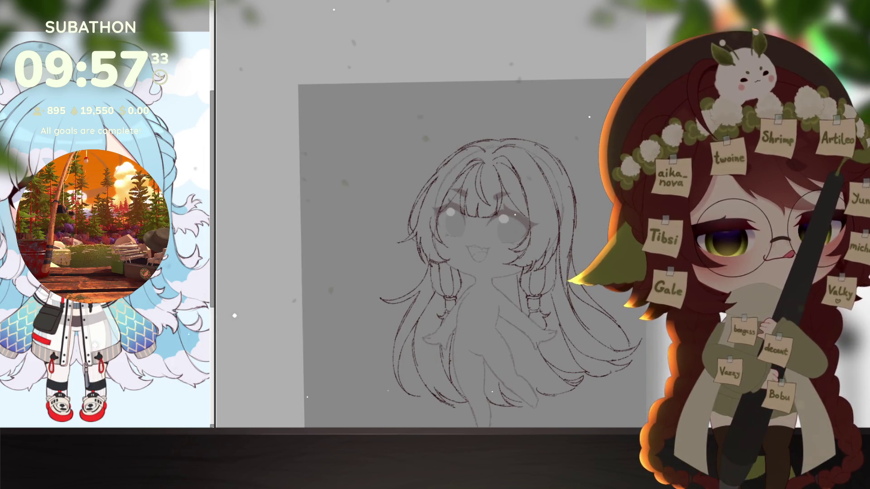
Draw an ahoge strand rising from the head with a hooked tip
{"action": "scroll", "coordinate": [453, 253], "scroll_direction": "right", "scroll_amount": 1}
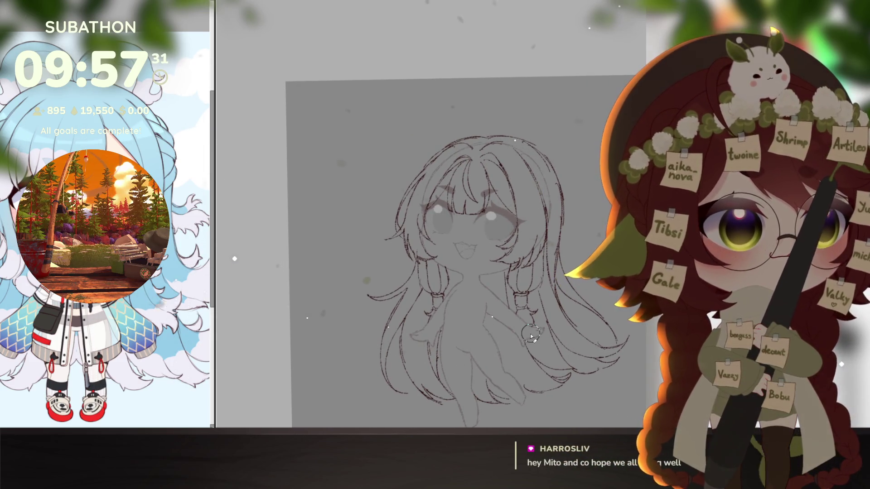
{"action": "scroll", "coordinate": [533, 175], "scroll_direction": "up", "scroll_amount": 1}
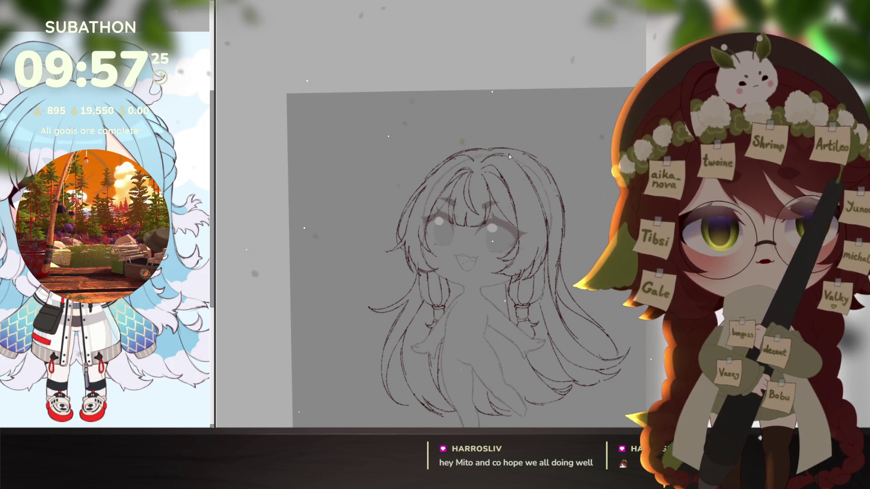
{"action": "left_click_drag", "start_coordinate": [510, 152], "coordinate": [551, 120]}
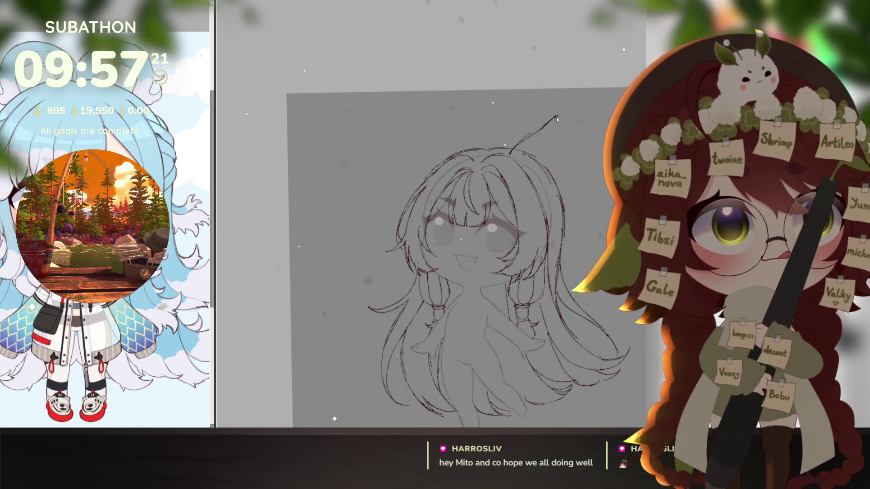
{"action": "left_click_drag", "start_coordinate": [554, 117], "coordinate": [568, 143]}
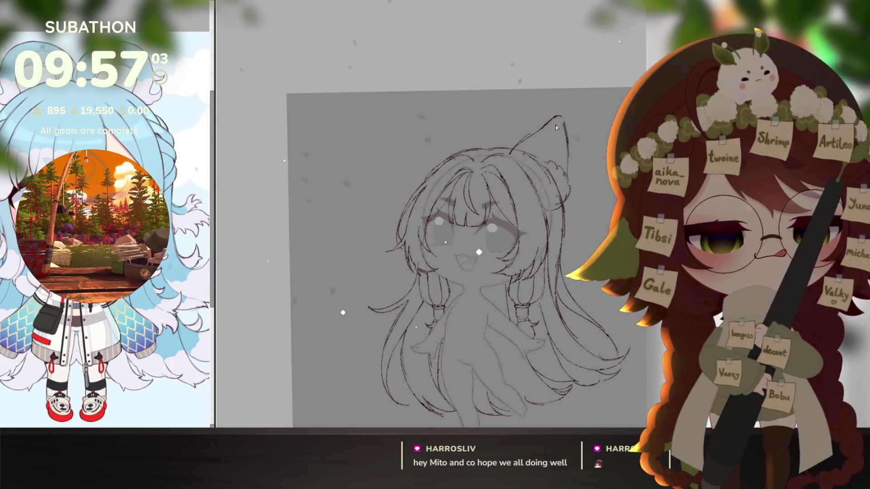
Draw the cat ear's inner line and a curve from the ear into the hair
{"action": "left_click_drag", "start_coordinate": [560, 119], "coordinate": [534, 176]}
{"action": "key", "text": "ctrl+z"}
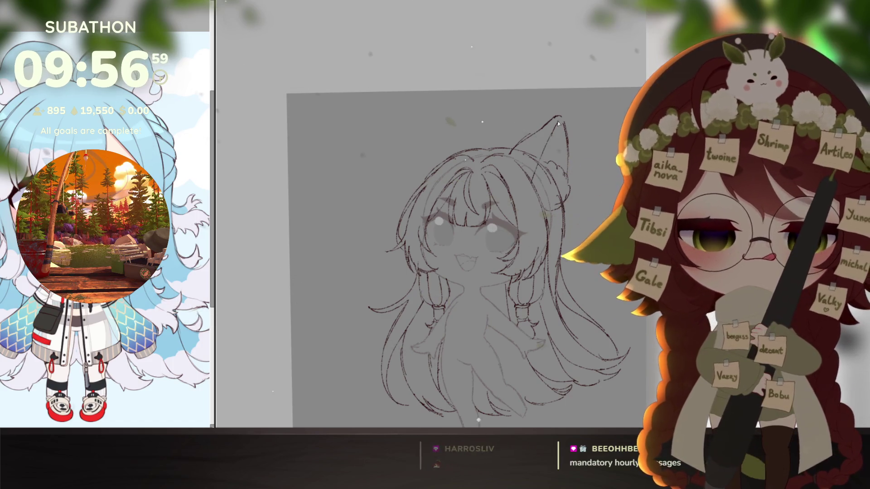
{"action": "left_click_drag", "start_coordinate": [558, 121], "coordinate": [534, 176]}
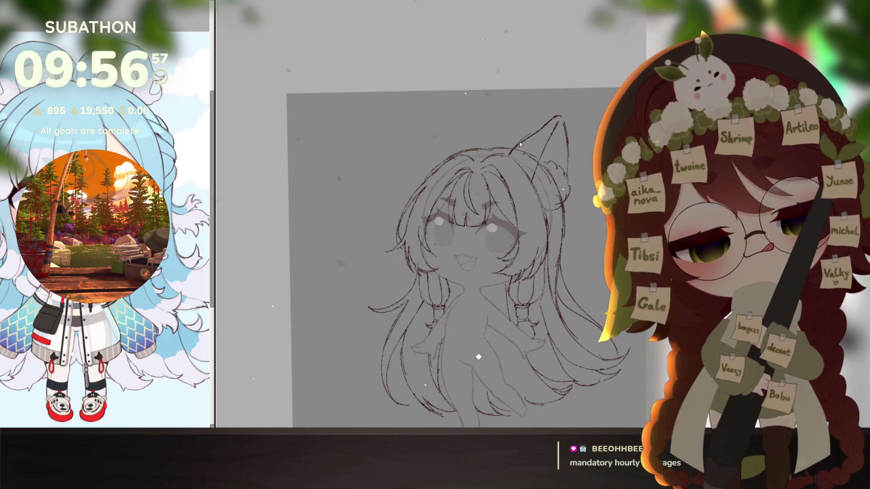
{"action": "left_click_drag", "start_coordinate": [550, 256], "coordinate": [539, 245]}
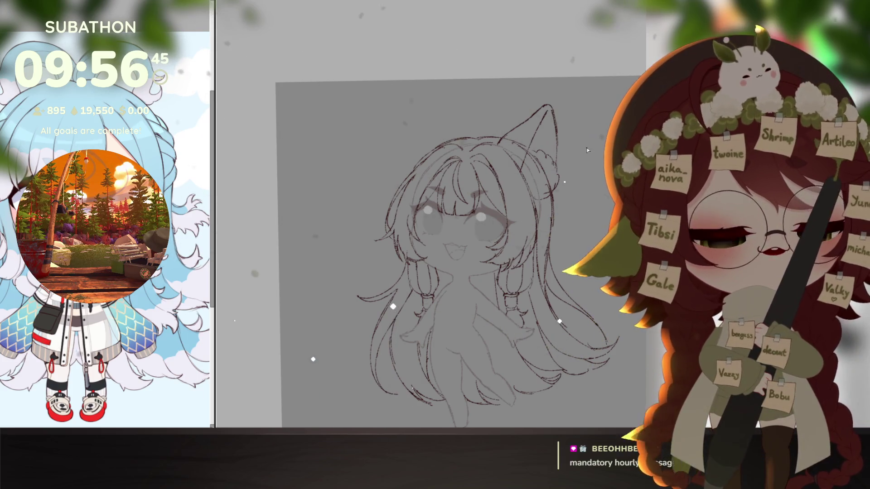
{"action": "left_click_drag", "start_coordinate": [535, 88], "coordinate": [520, 184]}
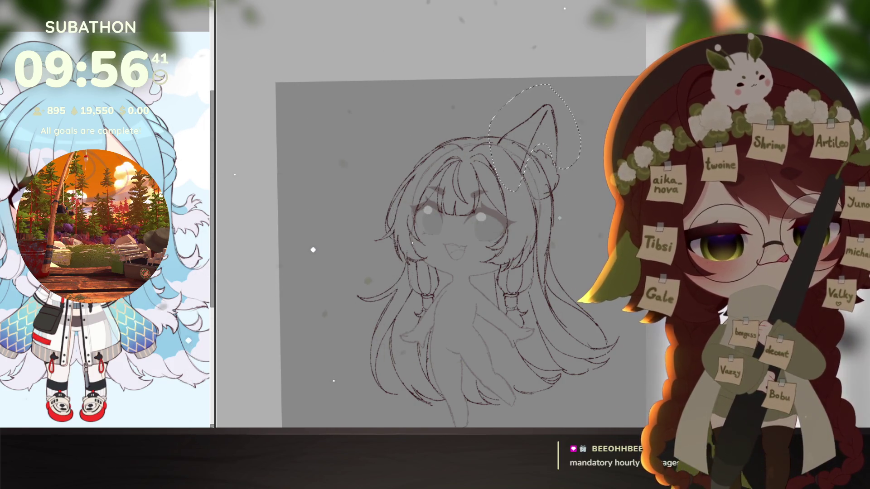
Skew the right cat ear's tip slightly downward with free transform
{"action": "key", "text": "ctrl+t"}
{"action": "left_click_drag", "start_coordinate": [556, 108], "coordinate": [559, 116]}
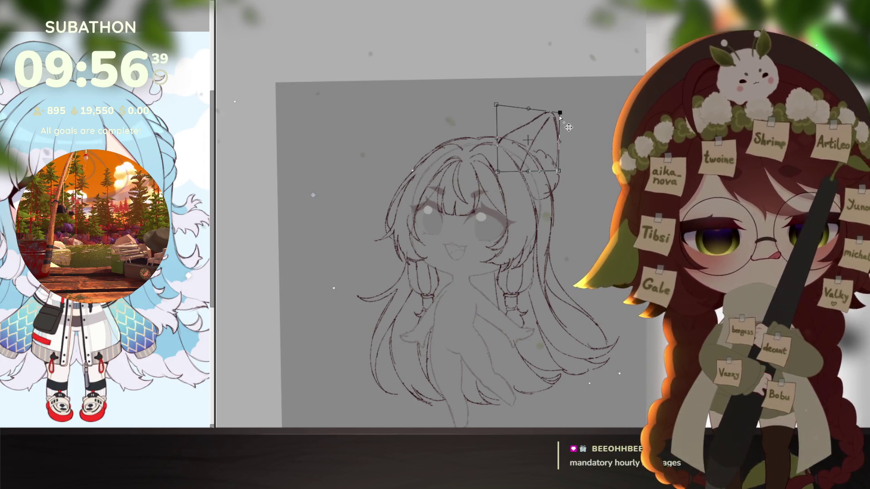
{"action": "key", "text": "Return"}
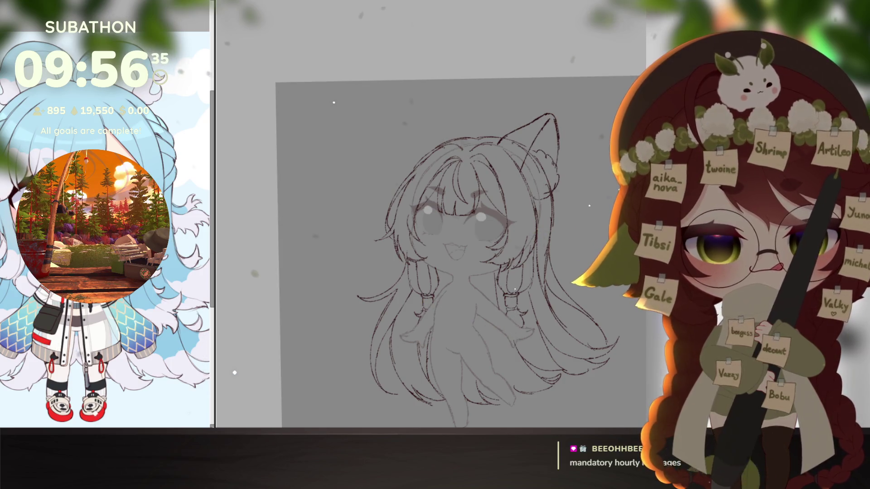
Paste a copy of the ear, then move and rotate it into place as the left ear
{"action": "key", "text": "ctrl+v"}
{"action": "left_click_drag", "start_coordinate": [529, 156], "coordinate": [442, 167]}
{"action": "left_click_drag", "start_coordinate": [508, 195], "coordinate": [553, 152]}
{"action": "mouse_move", "coordinate": [463, 154]}
{"action": "left_mouse_down"}
{"action": "mouse_move", "coordinate": [490, 153]}
{"action": "mouse_move", "coordinate": [462, 169]}
{"action": "left_mouse_up"}
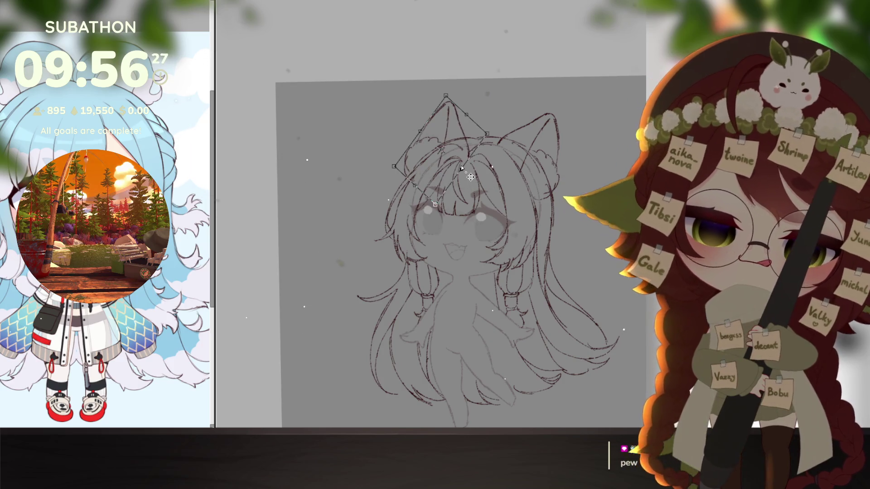
{"action": "key", "text": "Return"}
{"action": "scroll", "coordinate": [463, 172], "scroll_direction": "up", "scroll_amount": 2}
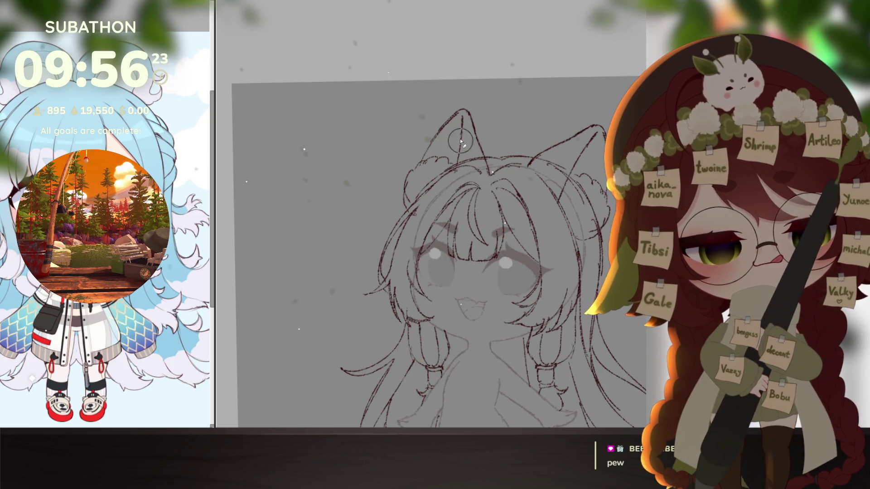
{"action": "left_click_drag", "start_coordinate": [467, 242], "coordinate": [447, 218]}
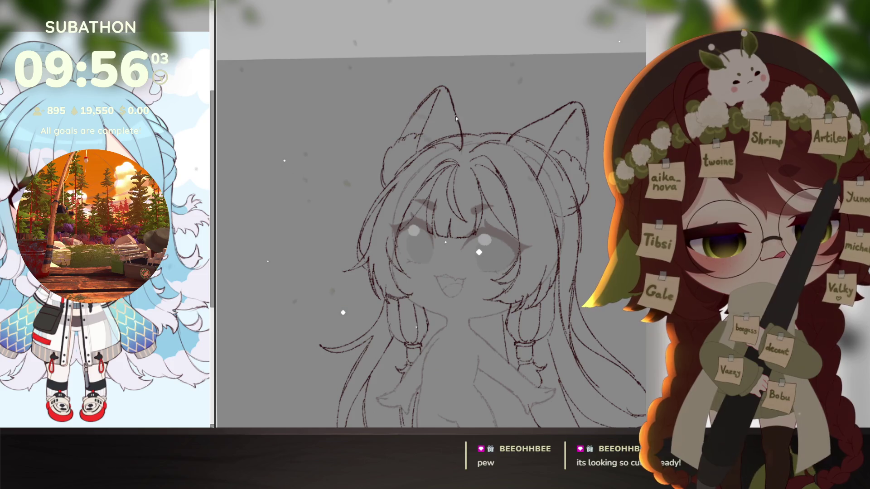
{"action": "left_click_drag", "start_coordinate": [509, 287], "coordinate": [488, 280]}
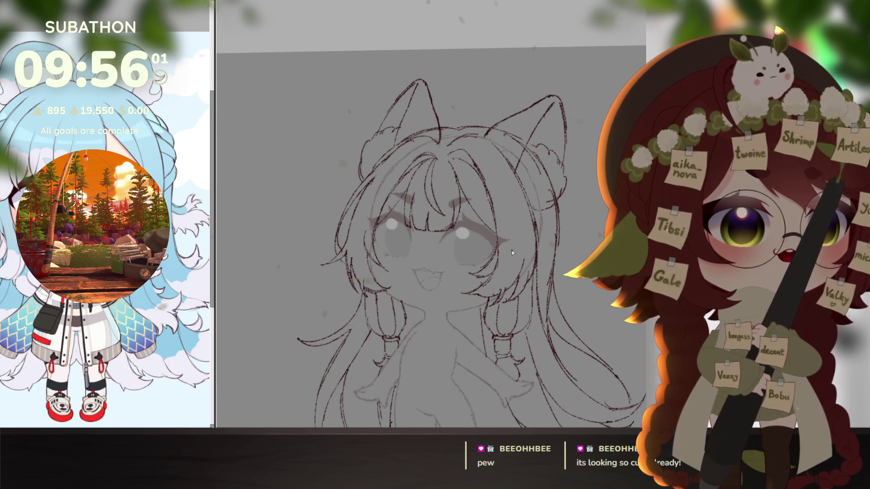
Erase the stray line running from the left ear tip into the hairline
{"action": "scroll", "coordinate": [512, 252], "scroll_direction": "down", "scroll_amount": 3}
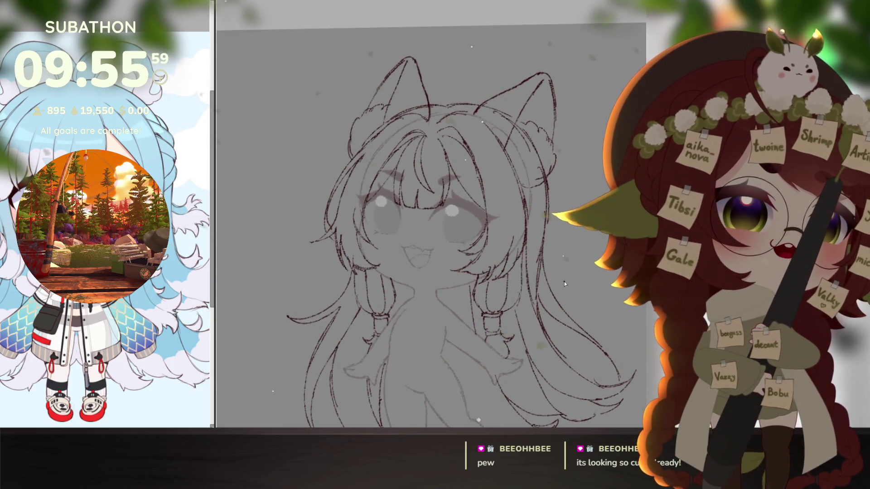
{"action": "scroll", "coordinate": [543, 303], "scroll_direction": "down", "scroll_amount": 1}
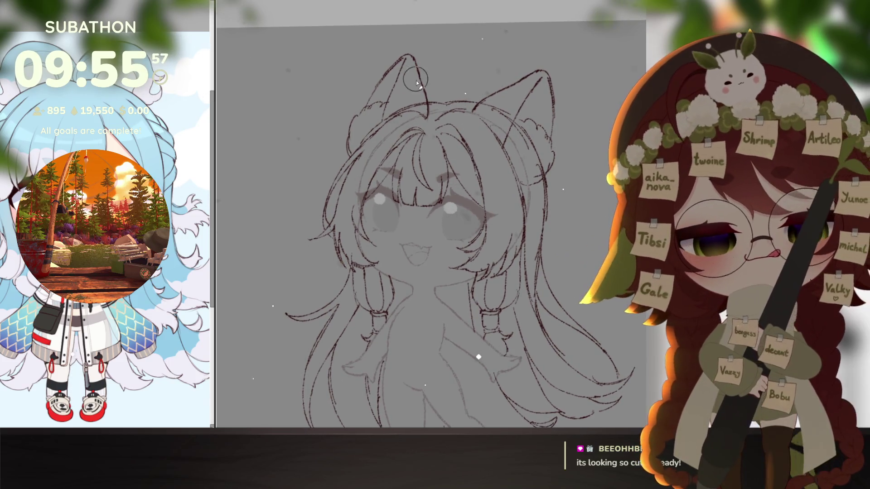
{"action": "left_click_drag", "start_coordinate": [415, 80], "coordinate": [428, 118]}
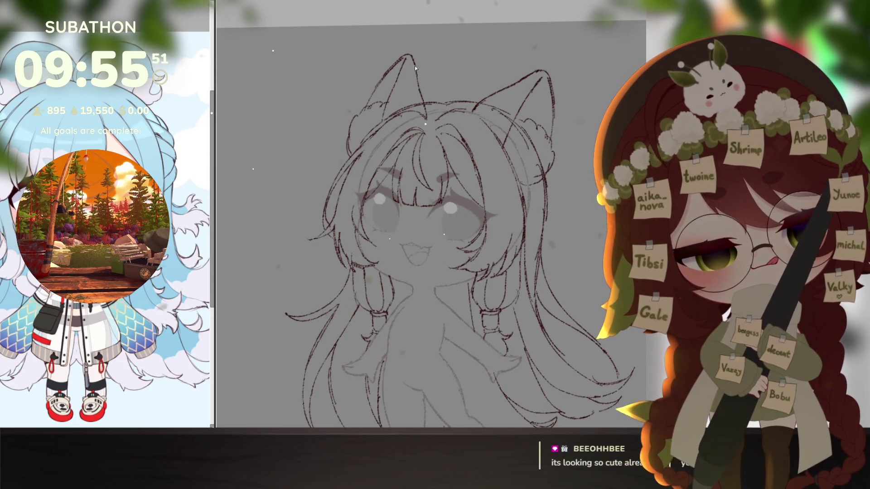
Draw a small circle detail on the right cat ear
{"action": "scroll", "coordinate": [462, 199], "scroll_direction": "down", "scroll_amount": 2}
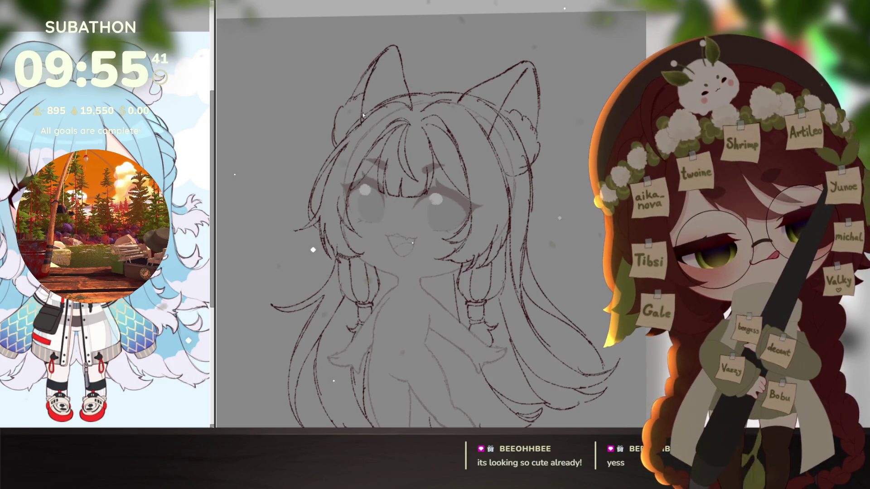
{"action": "scroll", "coordinate": [559, 320], "scroll_direction": "down", "scroll_amount": 3}
{"action": "scroll", "coordinate": [548, 339], "scroll_direction": "up", "scroll_amount": 2}
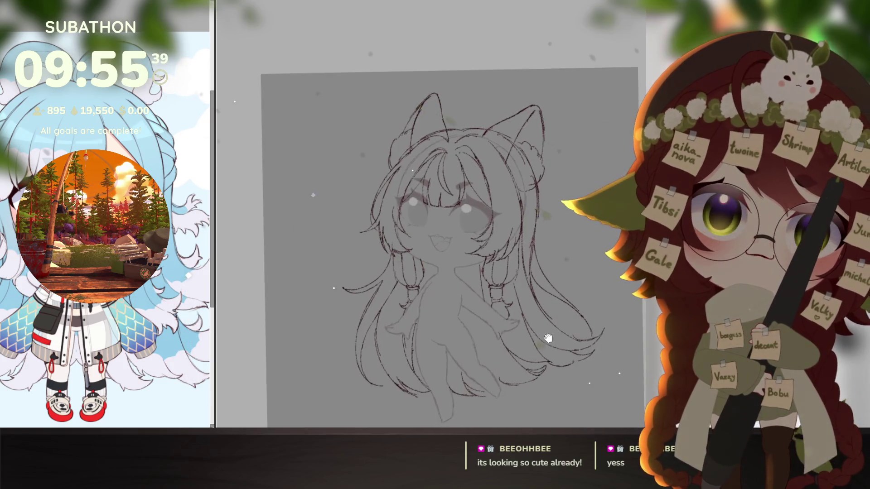
{"action": "scroll", "coordinate": [547, 339], "scroll_direction": "up", "scroll_amount": 1}
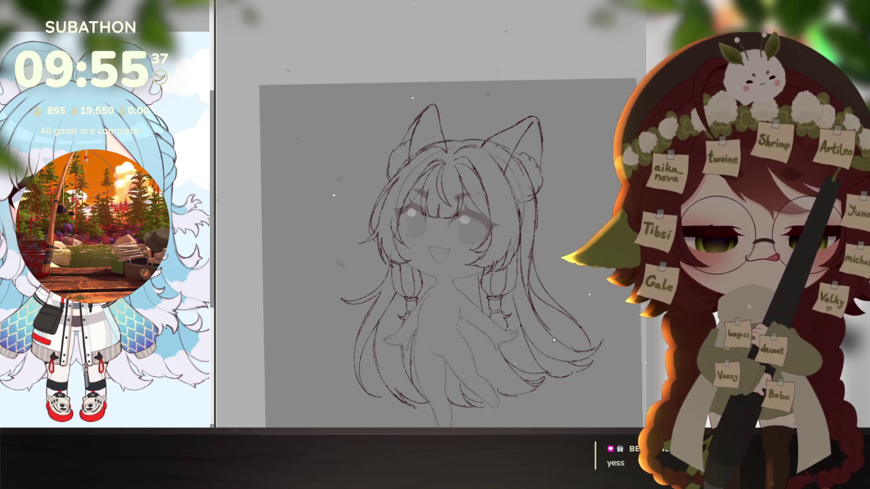
{"action": "scroll", "coordinate": [553, 337], "scroll_direction": "down", "scroll_amount": 3}
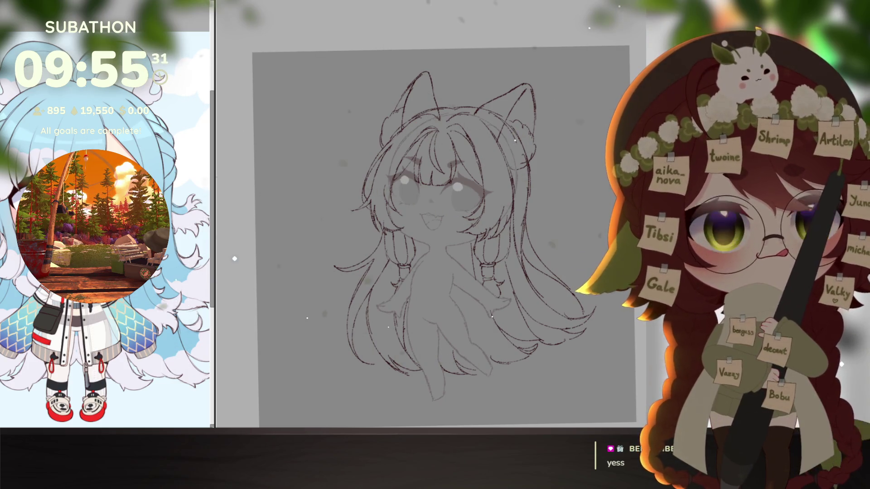
{"action": "scroll", "coordinate": [517, 125], "scroll_direction": "up", "scroll_amount": 2}
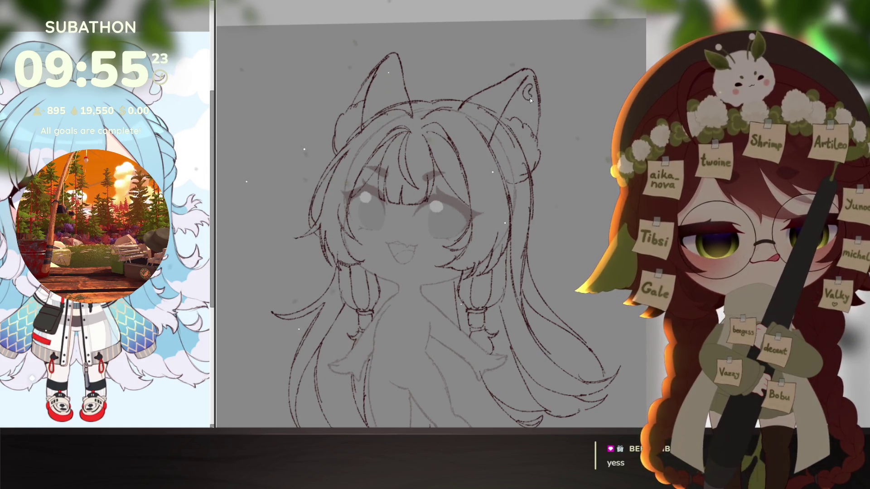
{"action": "left_click_drag", "start_coordinate": [530, 107], "coordinate": [529, 114]}
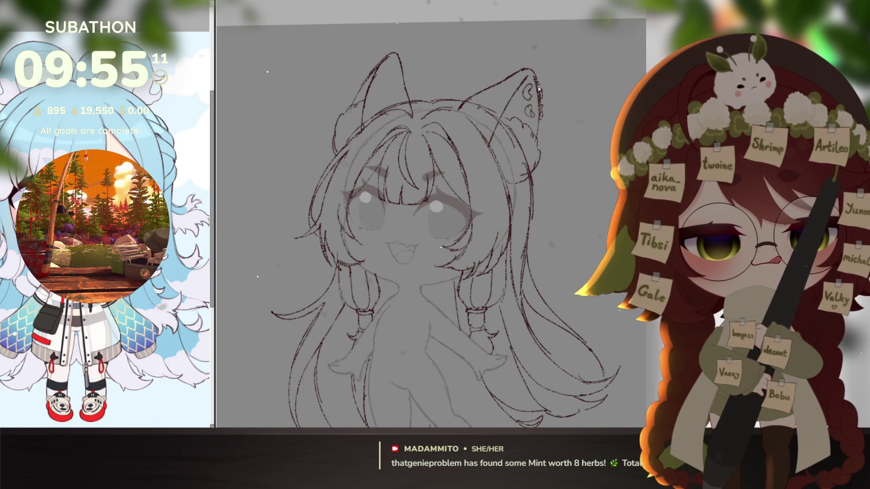
Hide and restore the long lower hair strands to compare, then zoom out
{"action": "left_click_drag", "start_coordinate": [546, 340], "coordinate": [547, 302]}
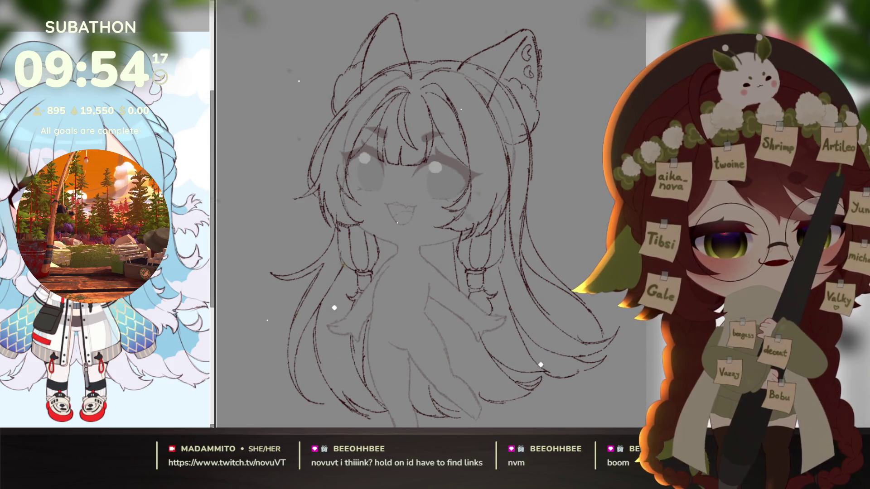
{"action": "key", "text": "ctrl+z"}
{"action": "key", "text": "ctrl+y"}
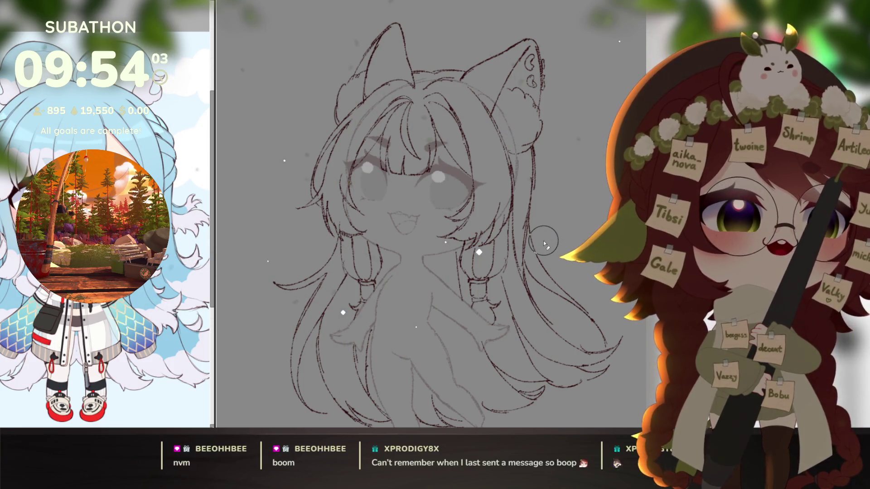
{"action": "left_click_drag", "start_coordinate": [525, 313], "coordinate": [532, 305]}
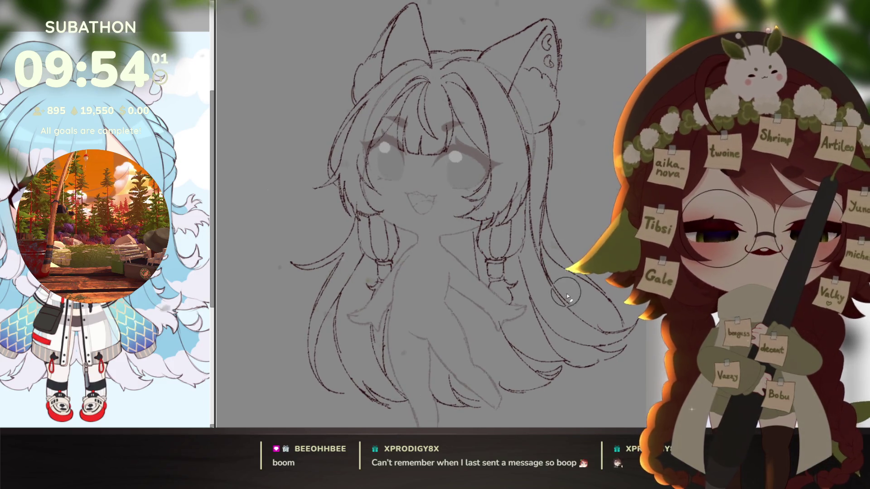
{"action": "scroll", "coordinate": [566, 293], "scroll_direction": "down", "scroll_amount": 3}
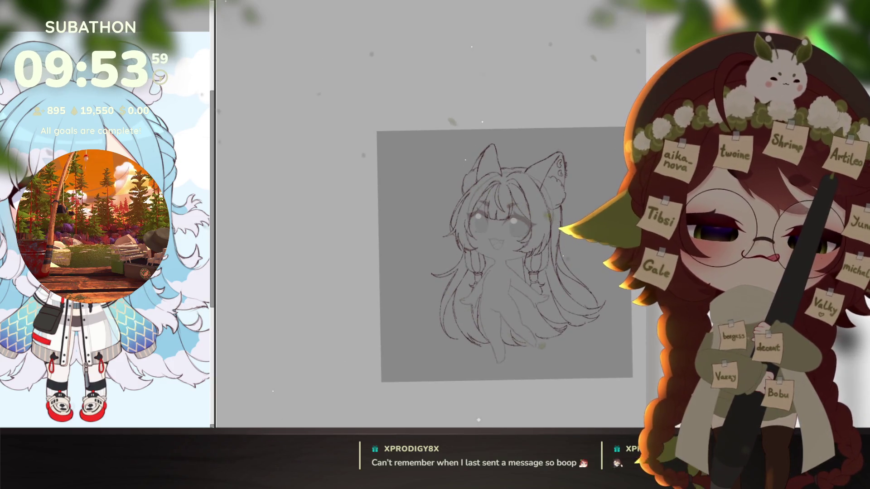
Draw a diagonal collar line across the chest with the pen brush
{"action": "scroll", "coordinate": [581, 304], "scroll_direction": "up", "scroll_amount": 2}
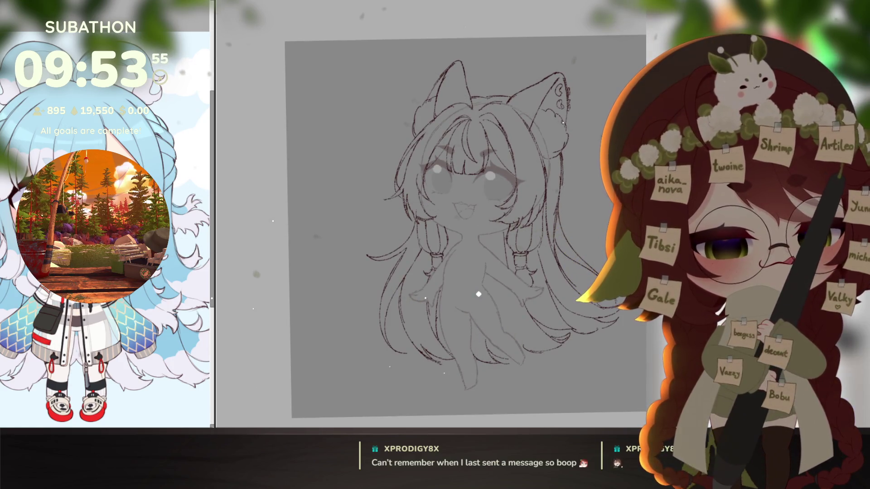
{"action": "left_click_drag", "start_coordinate": [518, 307], "coordinate": [510, 297]}
{"action": "scroll", "coordinate": [509, 297], "scroll_direction": "up", "scroll_amount": 2}
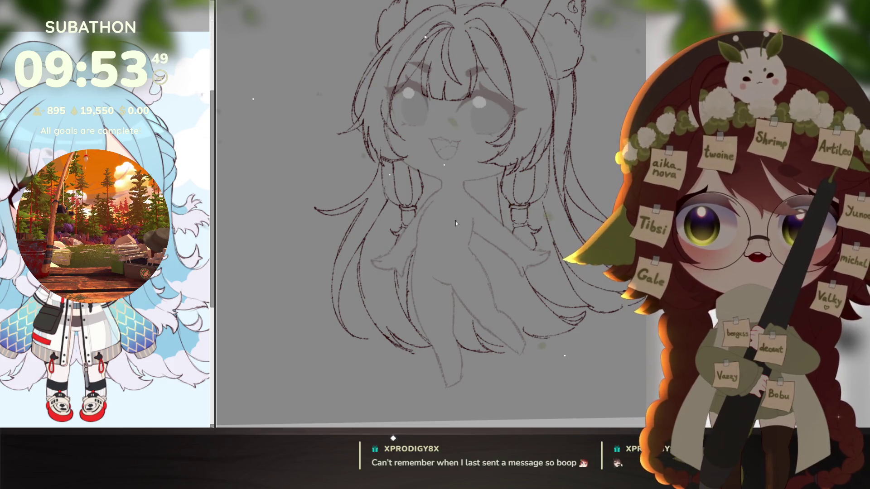
{"action": "left_click_drag", "start_coordinate": [434, 216], "coordinate": [484, 192]}
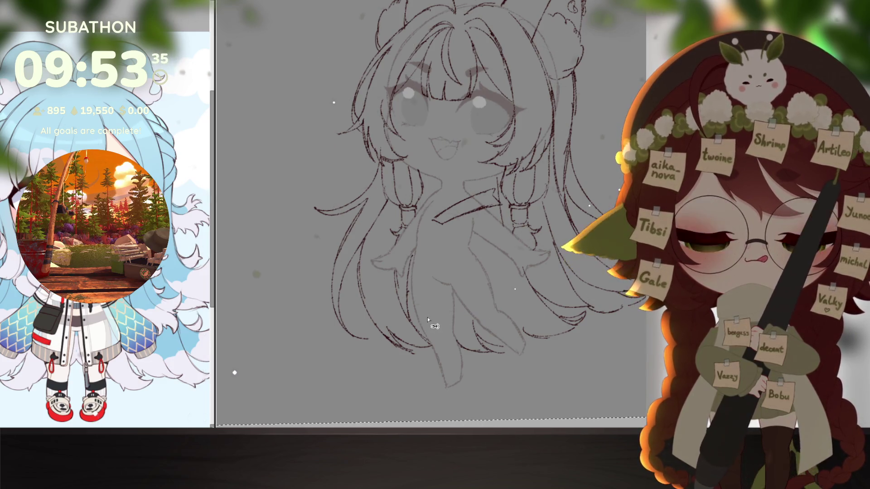
Paste the crisscross lace pattern and move, tilt and distort it to fit the chest
{"action": "key", "text": "ctrl+v"}
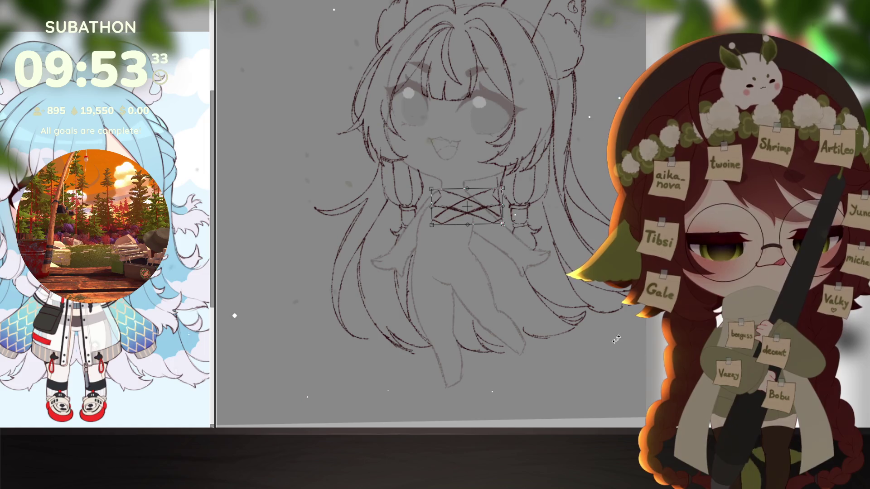
{"action": "left_click_drag", "start_coordinate": [466, 207], "coordinate": [444, 206]}
{"action": "left_click_drag", "start_coordinate": [474, 234], "coordinate": [465, 232]}
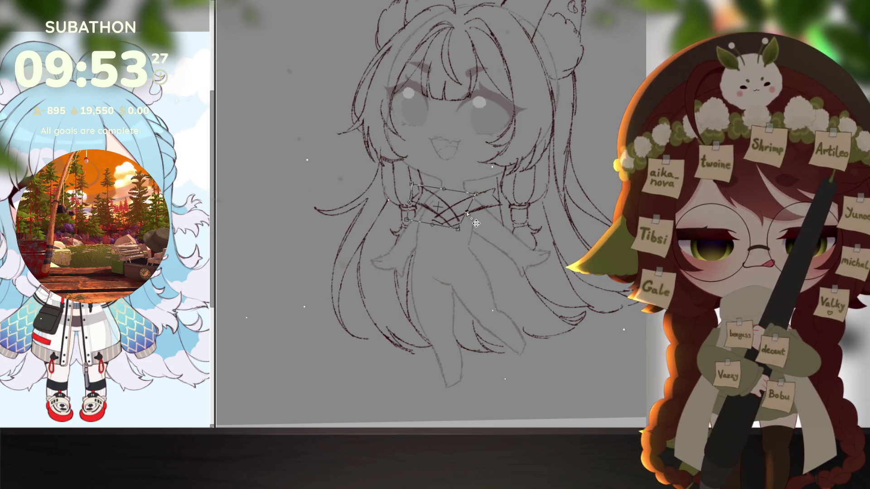
{"action": "left_click_drag", "start_coordinate": [447, 198], "coordinate": [455, 203]}
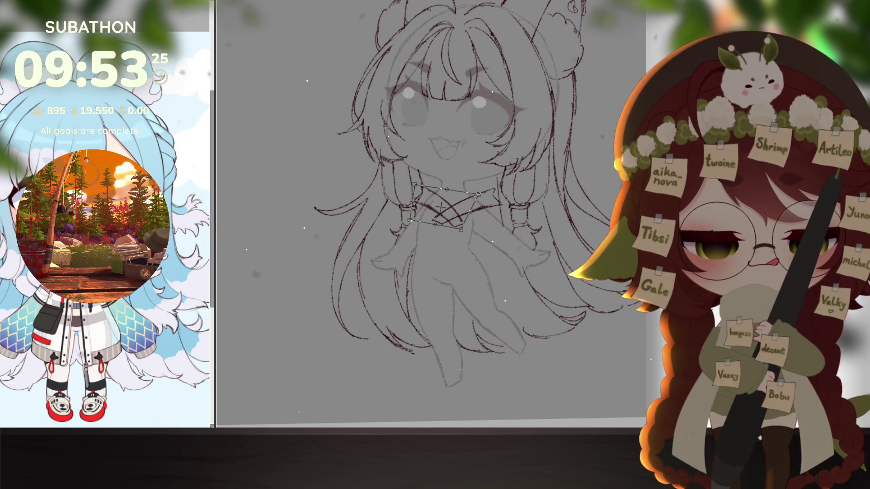
{"action": "key", "text": "Return"}
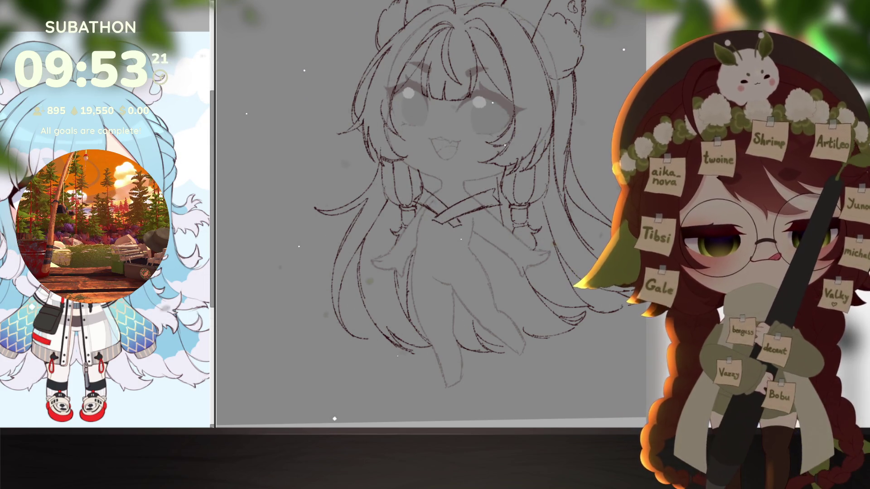
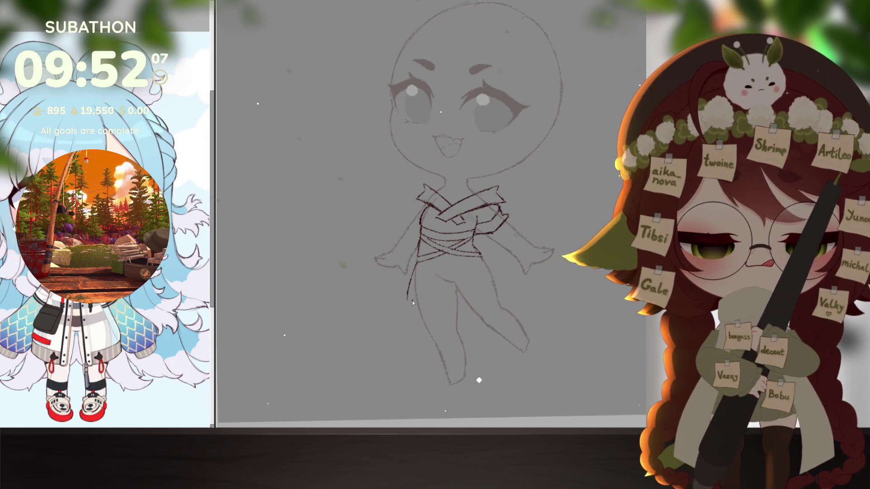
Erase the stray stroke and old skirt hem lines, then redraw a flared lower hem, undoing one stroke
{"action": "left_click_drag", "start_coordinate": [410, 272], "coordinate": [404, 316]}
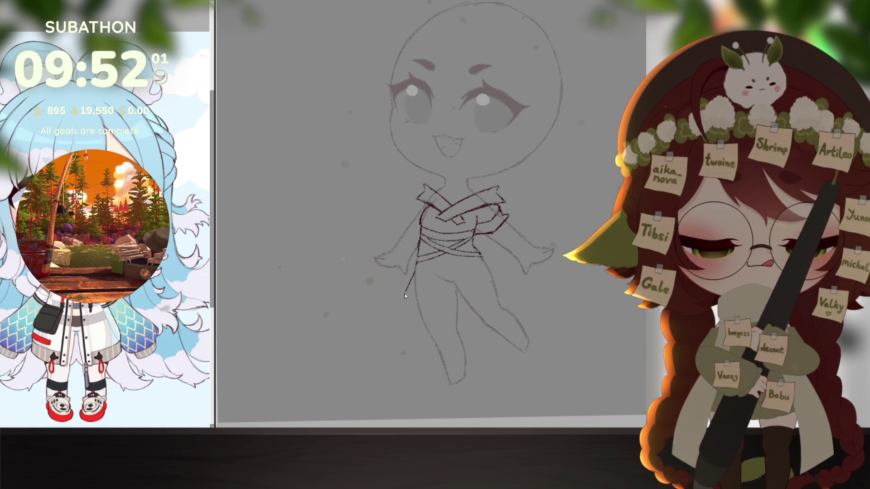
{"action": "mouse_move", "coordinate": [464, 311]}
{"action": "left_mouse_down"}
{"action": "mouse_move", "coordinate": [403, 299]}
{"action": "mouse_move", "coordinate": [416, 268]}
{"action": "mouse_move", "coordinate": [396, 303]}
{"action": "mouse_move", "coordinate": [474, 291]}
{"action": "mouse_move", "coordinate": [495, 274]}
{"action": "left_mouse_up"}
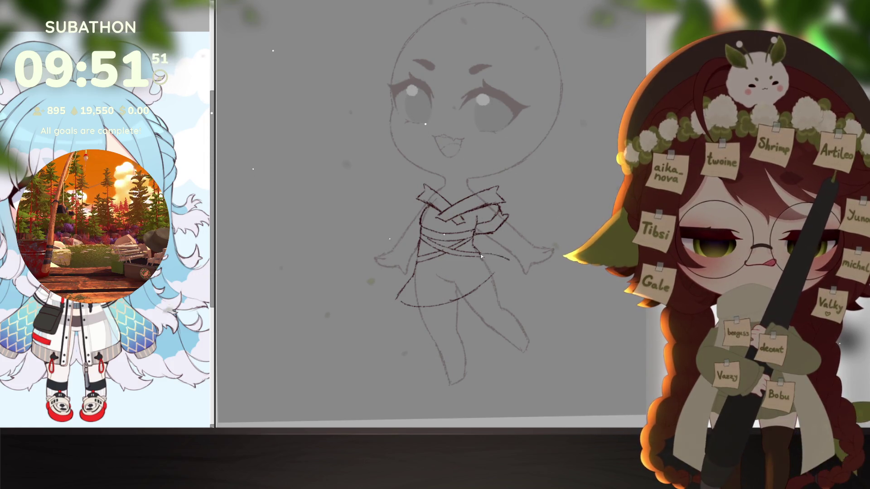
{"action": "left_click_drag", "start_coordinate": [494, 274], "coordinate": [507, 264]}
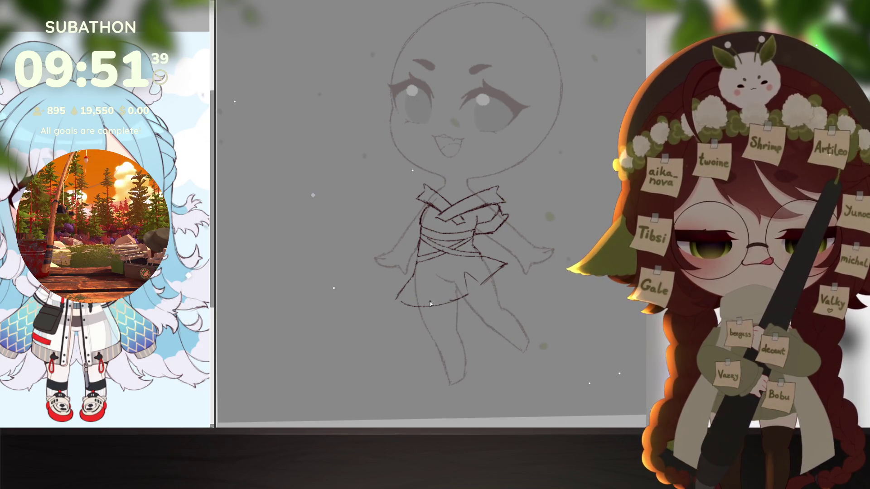
{"action": "mouse_move", "coordinate": [437, 304]}
{"action": "left_mouse_down"}
{"action": "mouse_move", "coordinate": [419, 304]}
{"action": "mouse_move", "coordinate": [433, 308]}
{"action": "left_mouse_up"}
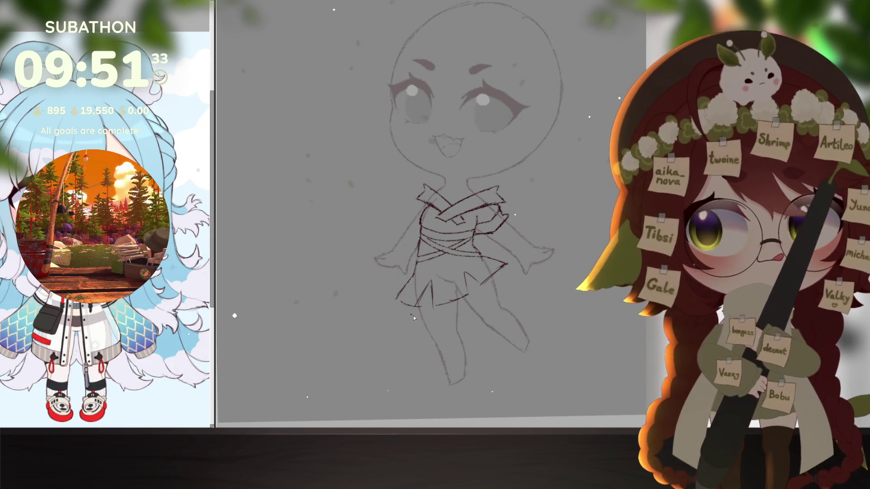
{"action": "mouse_move", "coordinate": [394, 313]}
{"action": "left_mouse_down"}
{"action": "mouse_move", "coordinate": [453, 316]}
{"action": "mouse_move", "coordinate": [505, 280]}
{"action": "mouse_move", "coordinate": [505, 268]}
{"action": "left_mouse_up"}
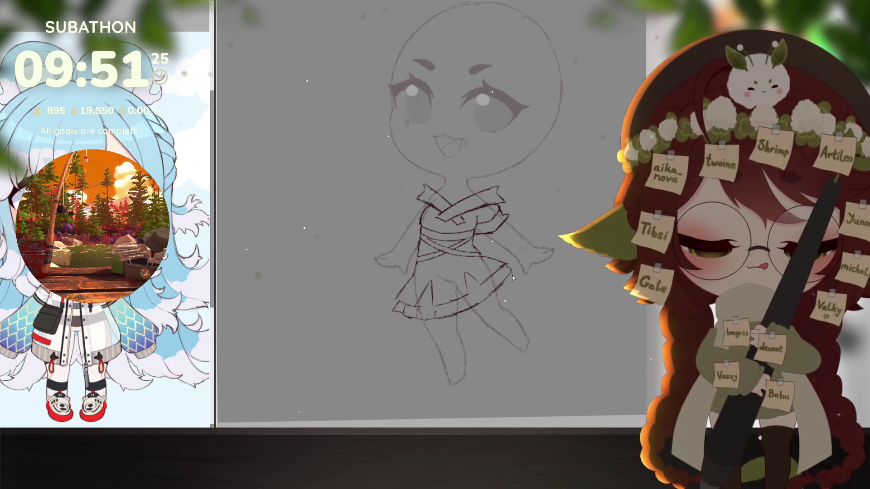
{"action": "key", "text": "ctrl+z"}
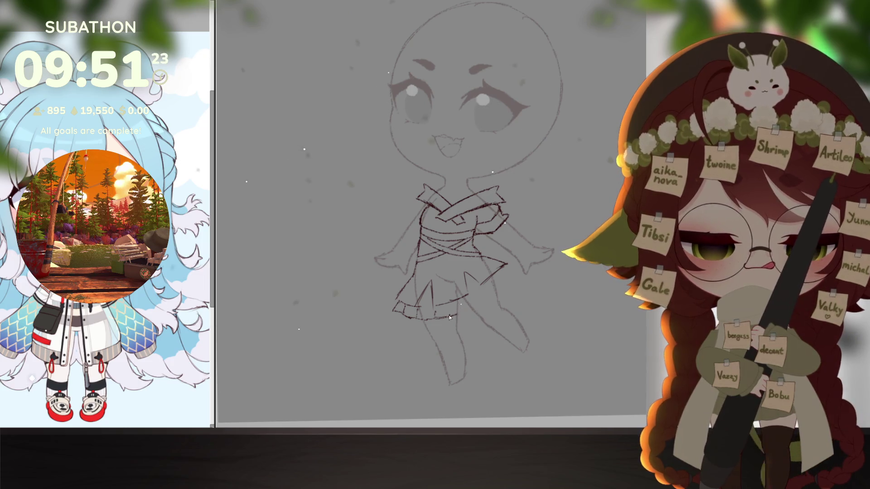
{"action": "left_click_drag", "start_coordinate": [461, 308], "coordinate": [477, 301]}
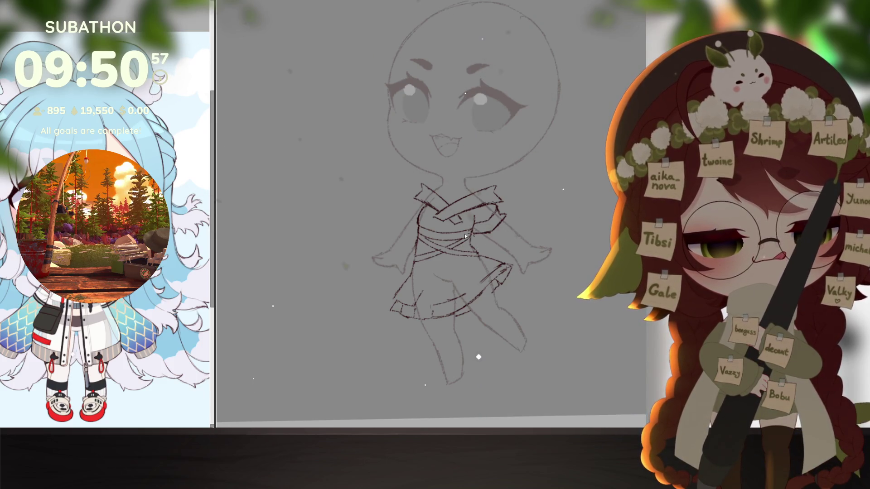
Free-transform the selected skirt to lengthen it and widen its corners, then add a pleat line
{"action": "left_click_drag", "start_coordinate": [519, 325], "coordinate": [419, 232]}
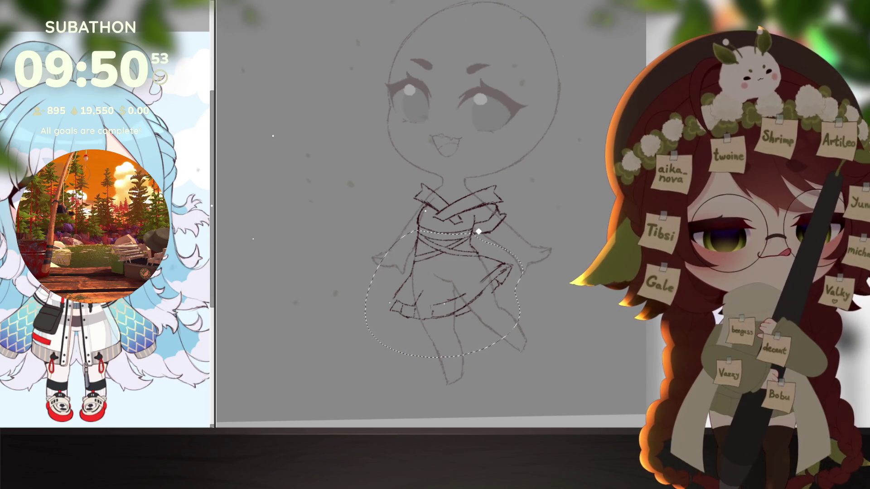
{"action": "key", "text": "ctrl+t"}
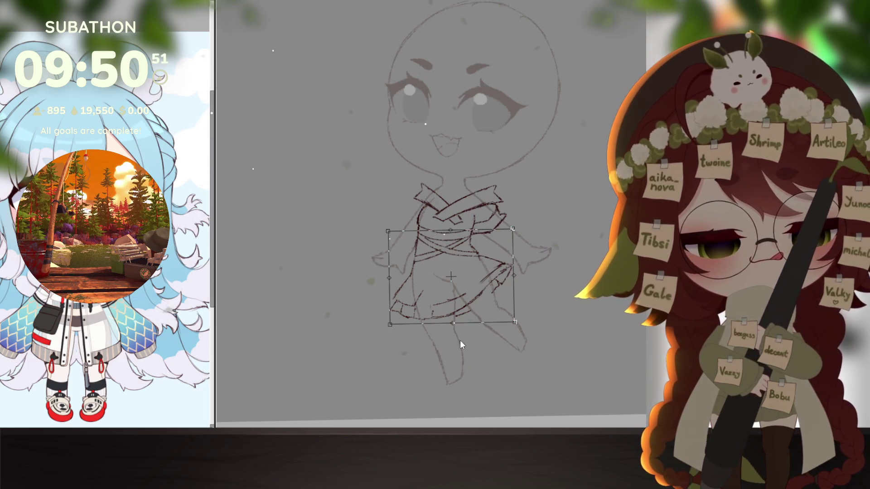
{"action": "mouse_move", "coordinate": [458, 312]}
{"action": "left_mouse_down"}
{"action": "mouse_move", "coordinate": [468, 283]}
{"action": "mouse_move", "coordinate": [456, 244]}
{"action": "left_mouse_up"}
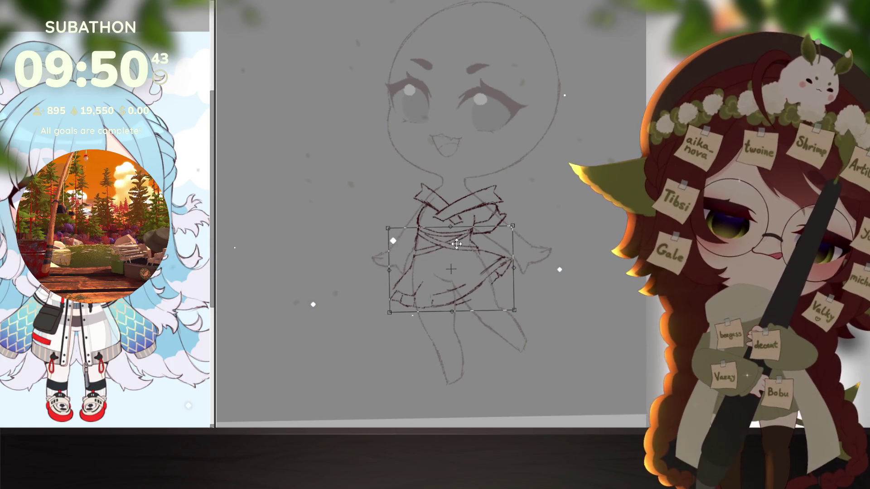
{"action": "mouse_move", "coordinate": [393, 317]}
{"action": "left_mouse_down"}
{"action": "mouse_move", "coordinate": [382, 319]}
{"action": "mouse_move", "coordinate": [388, 324]}
{"action": "mouse_move", "coordinate": [388, 316]}
{"action": "left_mouse_up"}
{"action": "left_click_drag", "start_coordinate": [452, 313], "coordinate": [452, 321]}
{"action": "left_click_drag", "start_coordinate": [513, 227], "coordinate": [513, 223]}
{"action": "left_click_drag", "start_coordinate": [518, 319], "coordinate": [516, 320]}
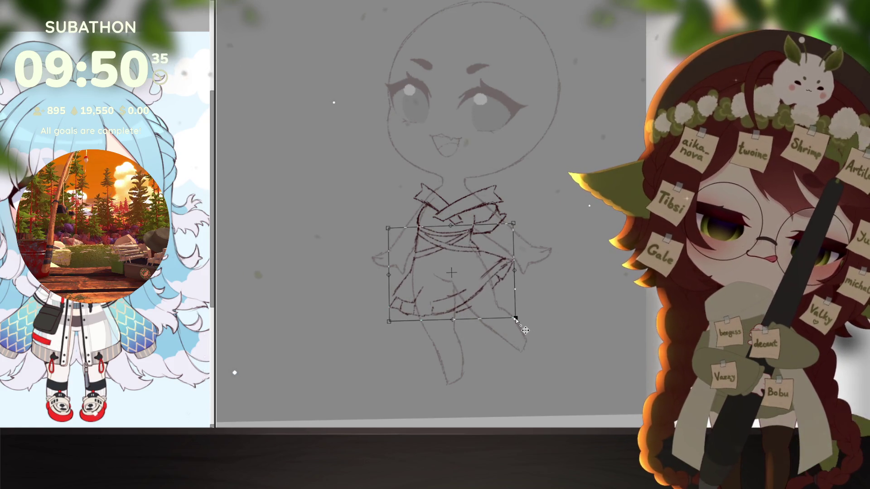
{"action": "key", "text": "Return"}
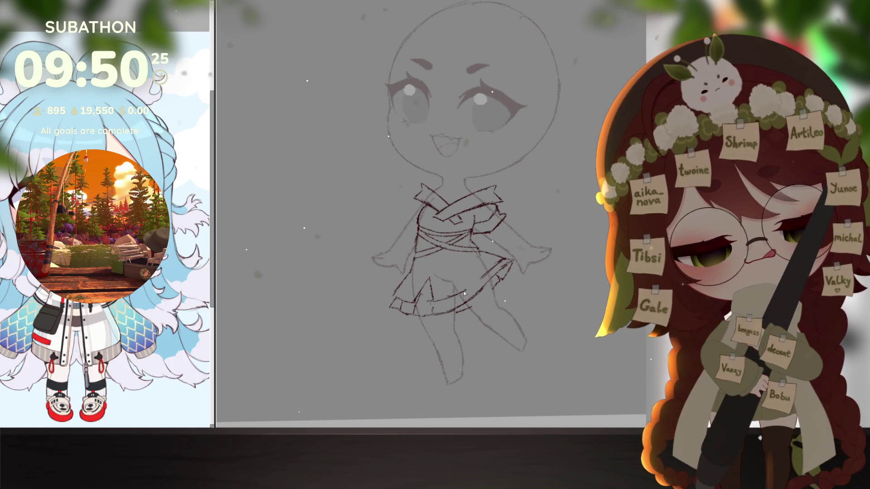
{"action": "left_click_drag", "start_coordinate": [463, 263], "coordinate": [481, 279]}
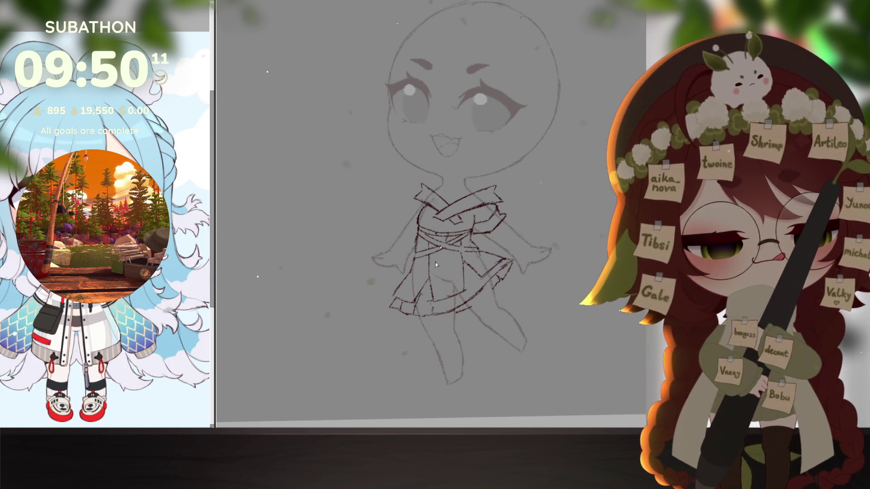
Draw two buttons on the dress front, add ankle bands and close the raised foot's tip
{"action": "mouse_move", "coordinate": [435, 255]}
{"action": "left_mouse_down"}
{"action": "mouse_move", "coordinate": [449, 255]}
{"action": "mouse_move", "coordinate": [437, 275]}
{"action": "mouse_move", "coordinate": [450, 273]}
{"action": "left_mouse_up"}
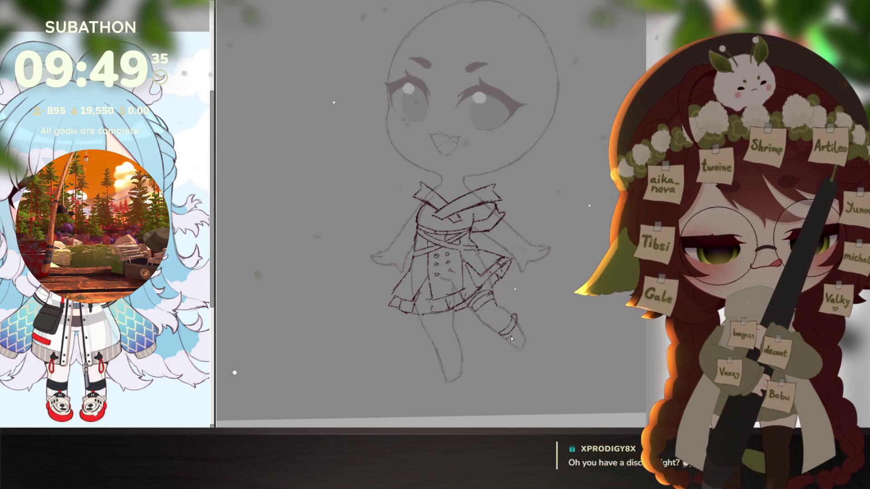
{"action": "left_click_drag", "start_coordinate": [521, 322], "coordinate": [507, 344]}
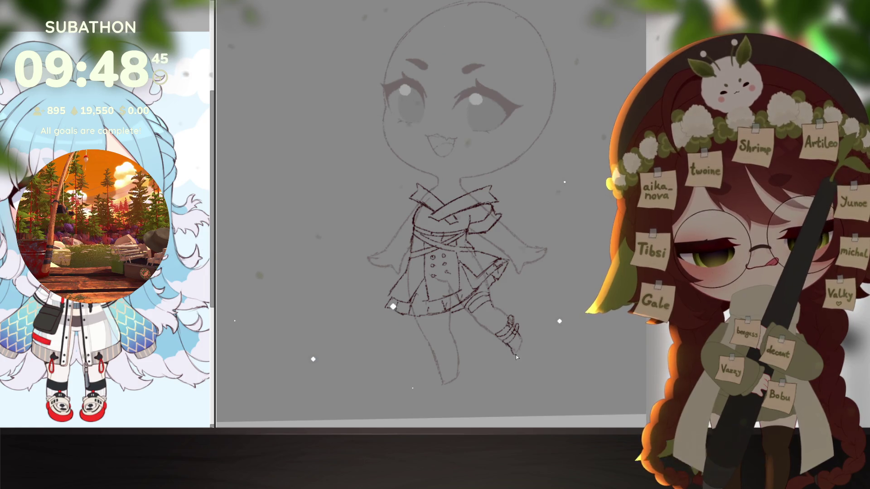
{"action": "left_click_drag", "start_coordinate": [518, 352], "coordinate": [519, 335]}
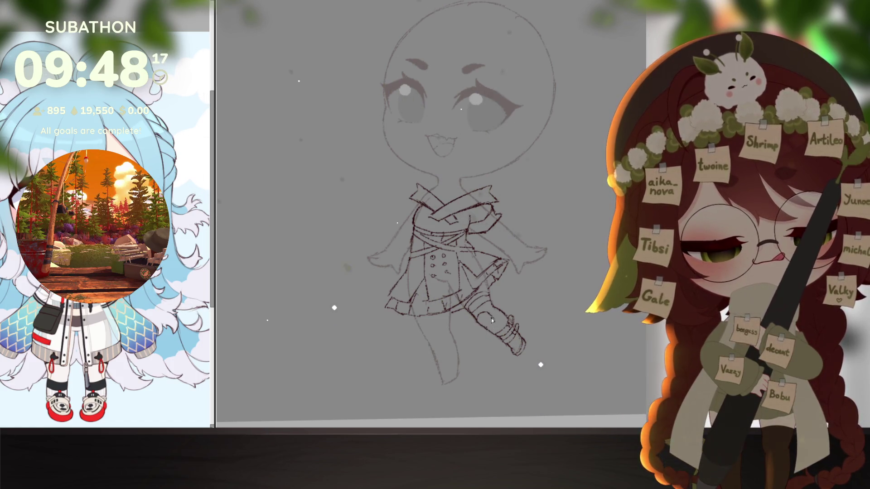
Detail the raised boot, curve under the skirt, and outline the left leg and foot with a darker sole
{"action": "mouse_move", "coordinate": [489, 314]}
{"action": "left_mouse_down"}
{"action": "mouse_move", "coordinate": [487, 327]}
{"action": "mouse_move", "coordinate": [489, 319]}
{"action": "left_mouse_up"}
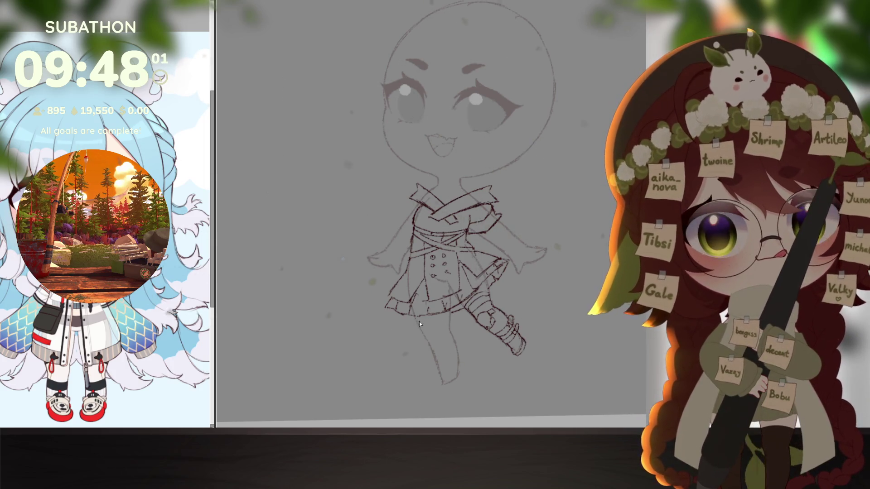
{"action": "mouse_move", "coordinate": [415, 318]}
{"action": "left_mouse_down"}
{"action": "mouse_move", "coordinate": [427, 328]}
{"action": "mouse_move", "coordinate": [442, 314]}
{"action": "left_mouse_up"}
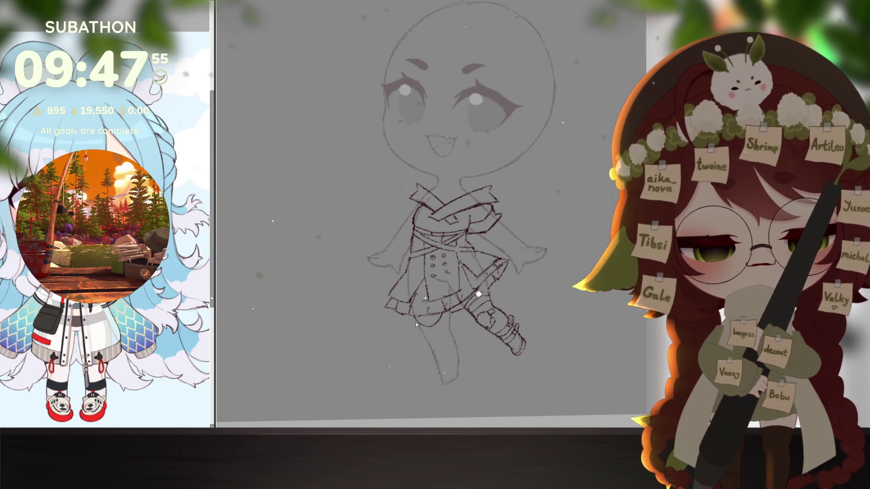
{"action": "mouse_move", "coordinate": [415, 322]}
{"action": "left_mouse_down"}
{"action": "mouse_move", "coordinate": [431, 349]}
{"action": "mouse_move", "coordinate": [456, 346]}
{"action": "mouse_move", "coordinate": [447, 363]}
{"action": "left_mouse_up"}
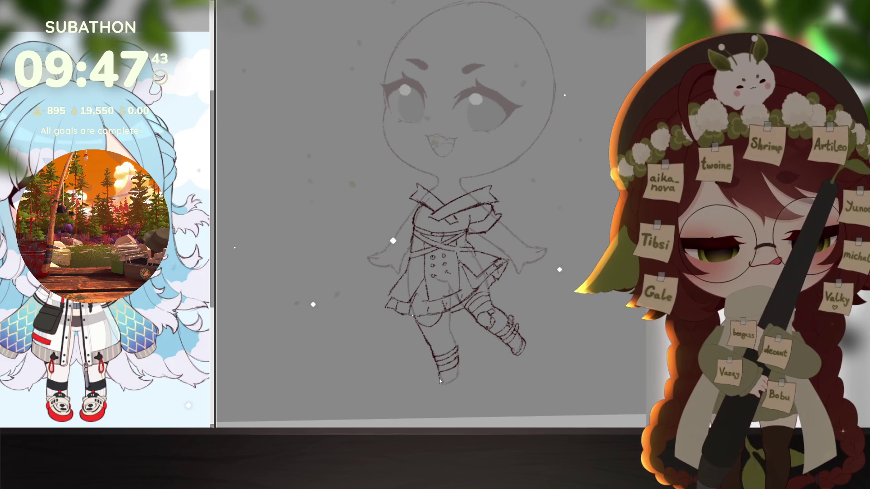
{"action": "left_click_drag", "start_coordinate": [457, 357], "coordinate": [444, 384]}
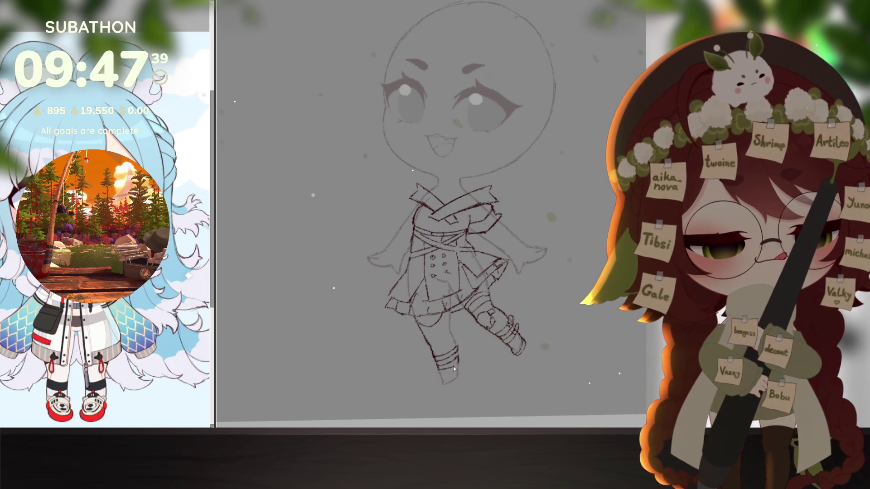
{"action": "mouse_move", "coordinate": [439, 374]}
{"action": "left_mouse_down"}
{"action": "mouse_move", "coordinate": [439, 383]}
{"action": "mouse_move", "coordinate": [455, 379]}
{"action": "left_mouse_up"}
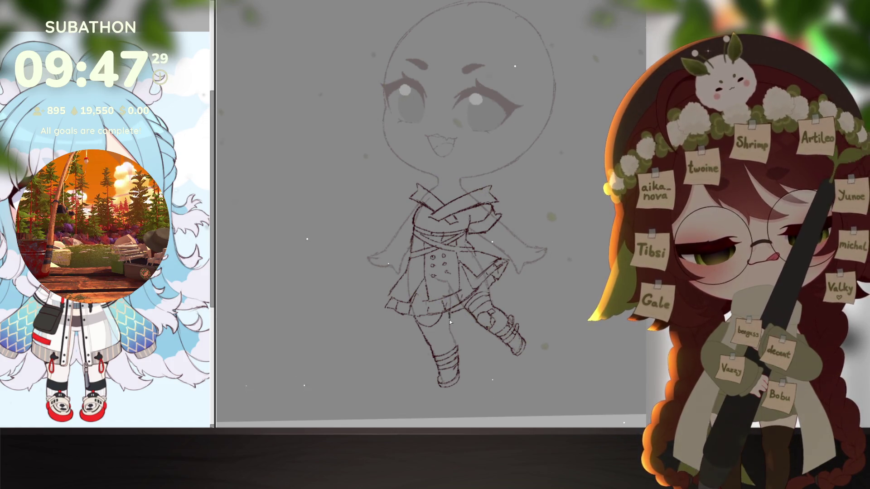
Tilt the canvas slightly and scroll around to look over the whole figure
{"action": "scroll", "coordinate": [507, 371], "scroll_direction": "right", "scroll_amount": 1}
{"action": "scroll", "coordinate": [515, 383], "scroll_direction": "down", "scroll_amount": 5}
{"action": "left_click_drag", "start_coordinate": [515, 383], "coordinate": [518, 365]}
{"action": "scroll", "coordinate": [544, 368], "scroll_direction": "up", "scroll_amount": 5}
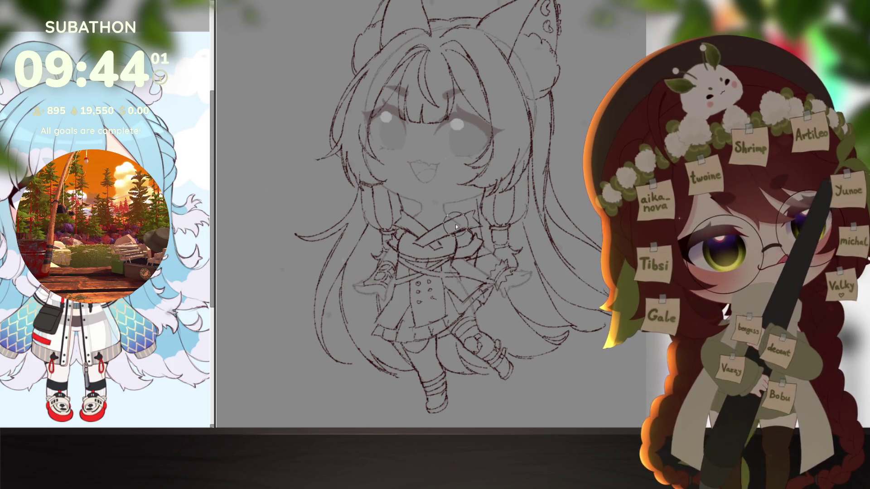
{"action": "scroll", "coordinate": [407, 227], "scroll_direction": "up", "scroll_amount": 3}
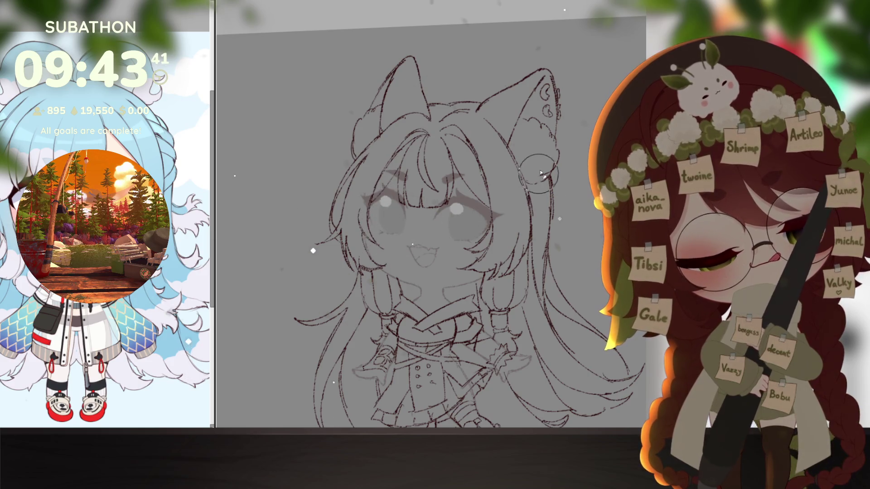
{"action": "scroll", "coordinate": [529, 248], "scroll_direction": "down", "scroll_amount": 3}
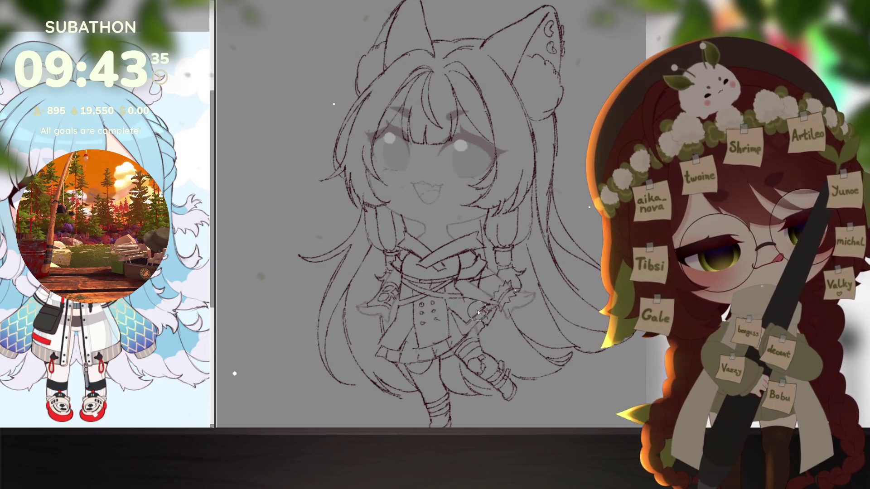
{"action": "scroll", "coordinate": [480, 303], "scroll_direction": "down", "scroll_amount": 1}
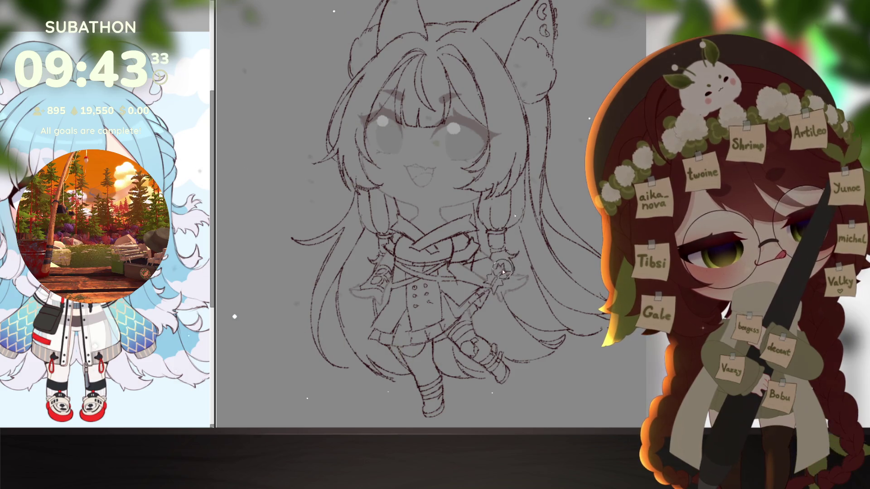
{"action": "scroll", "coordinate": [540, 345], "scroll_direction": "down", "scroll_amount": 2}
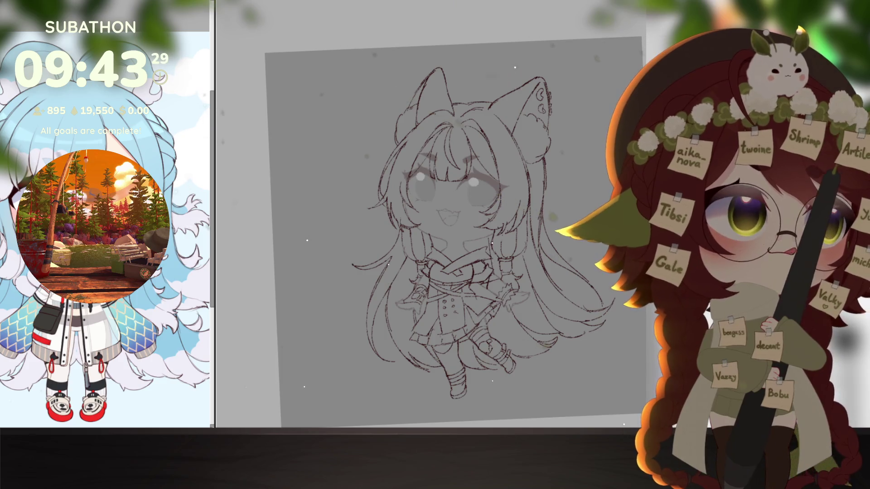
Compare the face lines at full strength and faded, then zoom in on the face
{"action": "key", "text": "ctrl+z"}
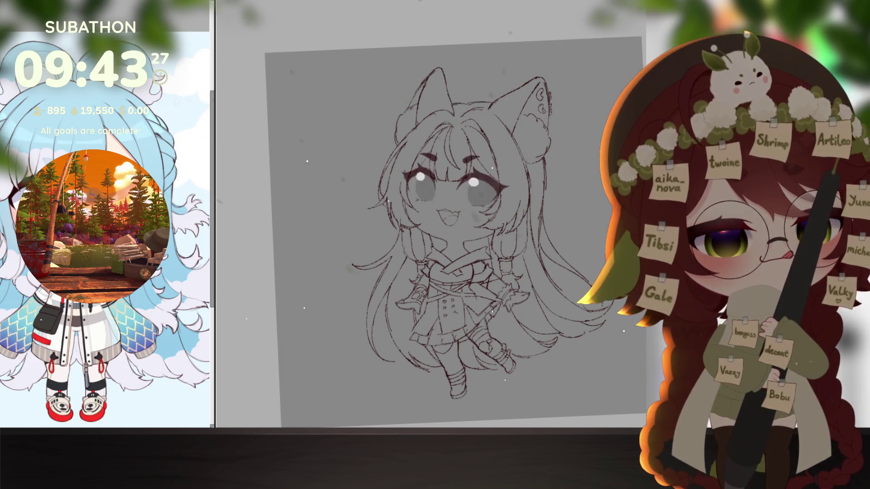
{"action": "key", "text": "ctrl+y"}
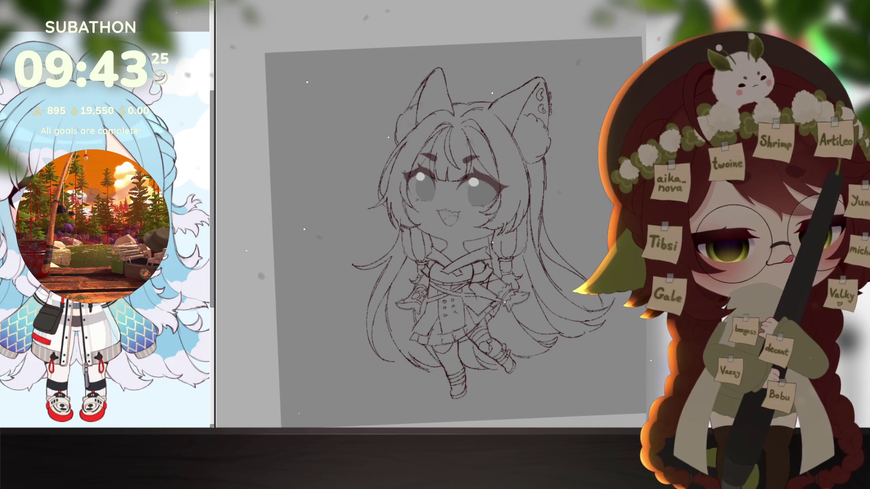
{"action": "key", "text": "ctrl+plus"}
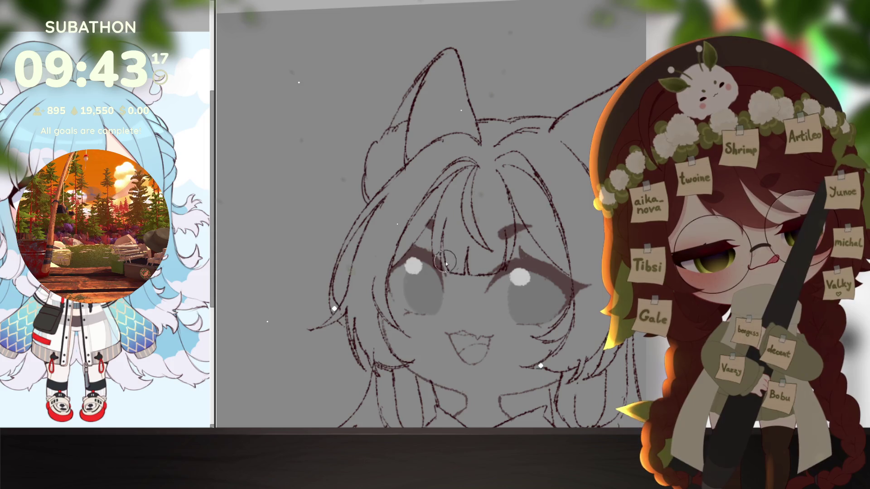
Trial-erase part of the right-hand brow, then undo twice to restore the brow and lashes
{"action": "mouse_move", "coordinate": [520, 250]}
{"action": "left_mouse_down"}
{"action": "mouse_move", "coordinate": [504, 208]}
{"action": "mouse_move", "coordinate": [494, 268]}
{"action": "left_mouse_up"}
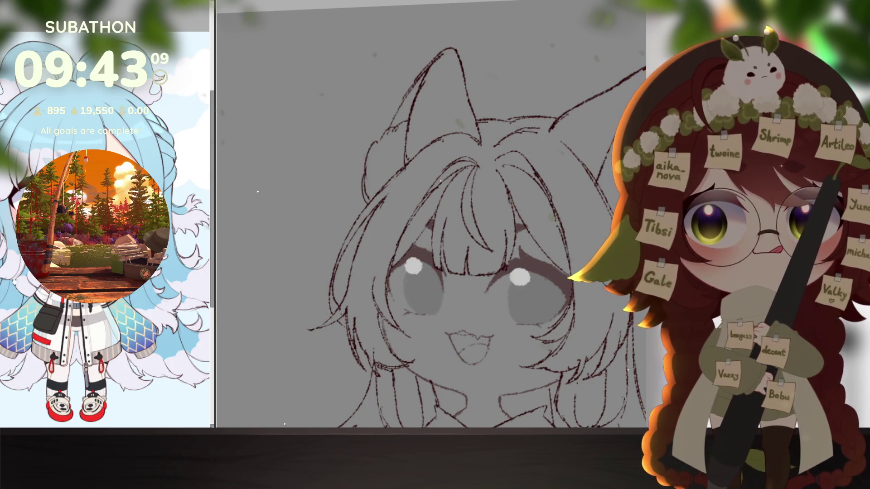
{"action": "key", "text": "ctrl+z"}
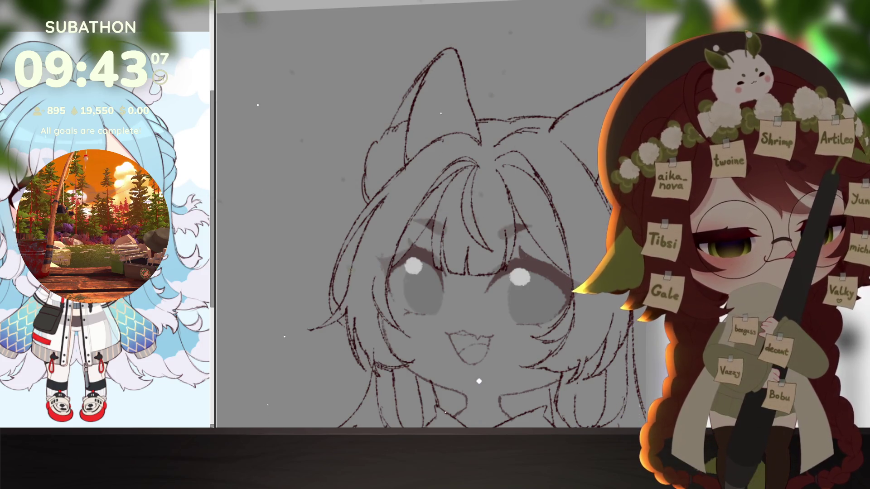
{"action": "key", "text": "ctrl+z"}
{"action": "scroll", "coordinate": [551, 331], "scroll_direction": "down", "scroll_amount": 5}
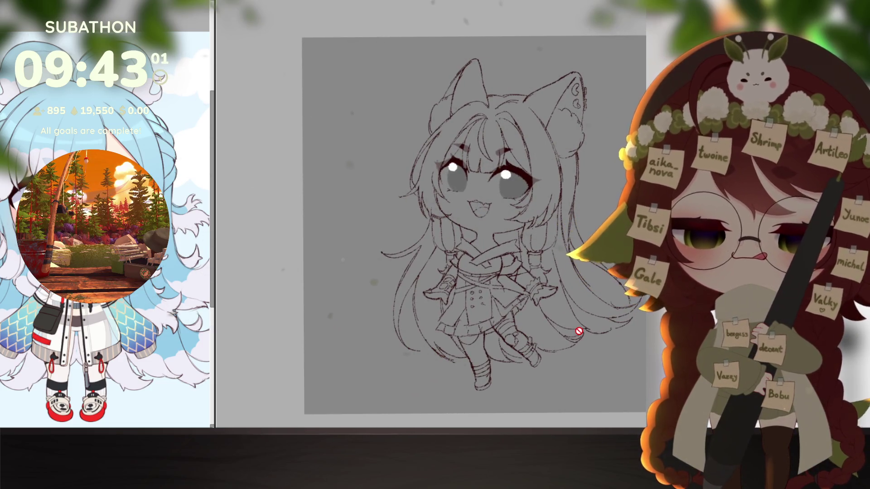
{"action": "scroll", "coordinate": [572, 346], "scroll_direction": "down", "scroll_amount": 2}
{"action": "scroll", "coordinate": [551, 357], "scroll_direction": "up", "scroll_amount": 2}
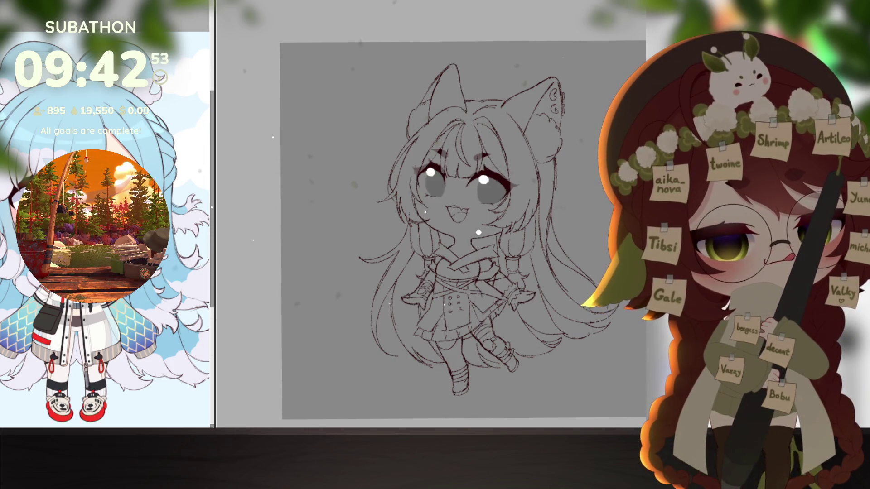
{"action": "key", "text": "ctrl+t"}
Resize the face slightly and nudge it down
{"action": "mouse_move", "coordinate": [518, 151]}
{"action": "left_mouse_down"}
{"action": "mouse_move", "coordinate": [505, 180]}
{"action": "mouse_move", "coordinate": [520, 189]}
{"action": "left_mouse_up"}
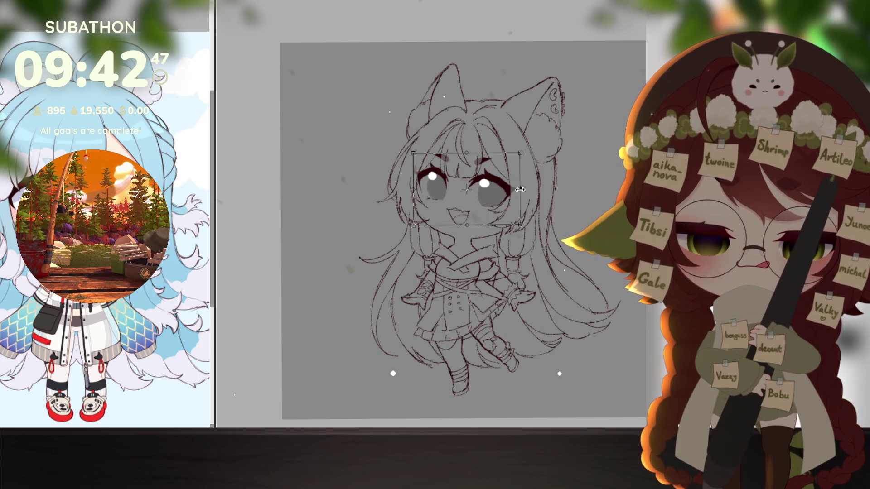
{"action": "left_click_drag", "start_coordinate": [518, 154], "coordinate": [518, 155]}
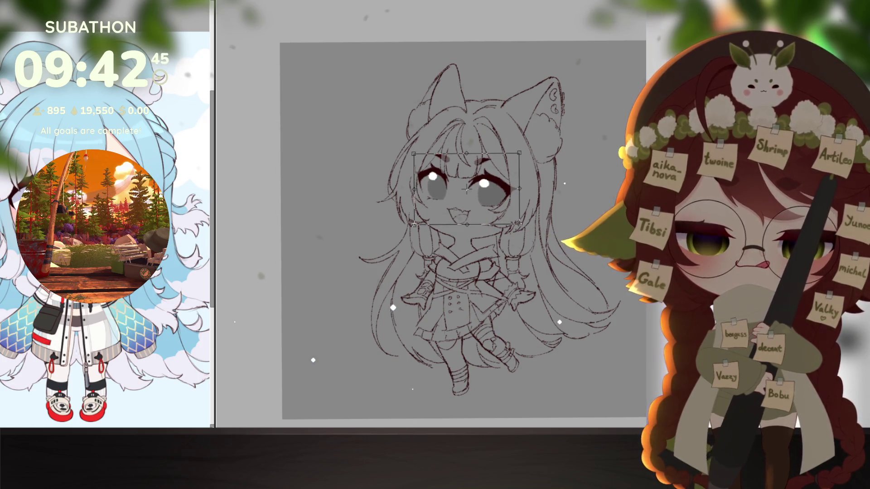
{"action": "key", "text": "Return"}
{"action": "scroll", "coordinate": [533, 307], "scroll_direction": "down", "scroll_amount": 5}
{"action": "scroll", "coordinate": [532, 306], "scroll_direction": "up", "scroll_amount": 1}
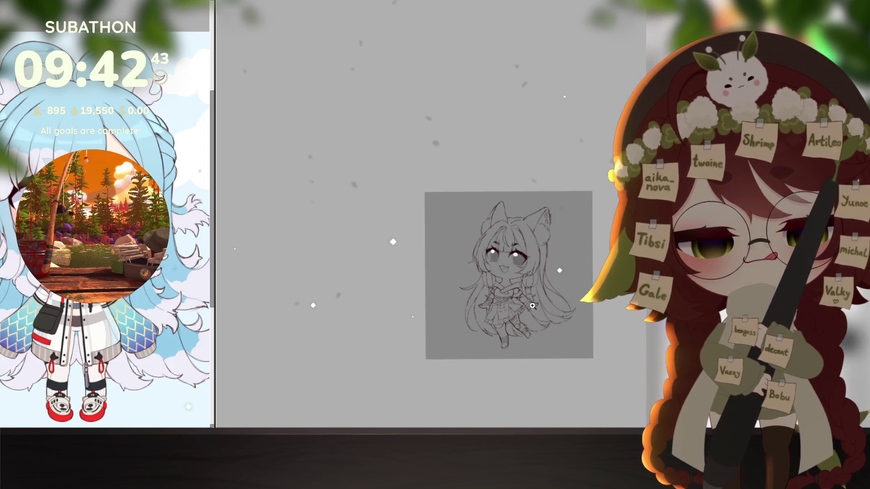
{"action": "scroll", "coordinate": [532, 306], "scroll_direction": "up", "scroll_amount": 4}
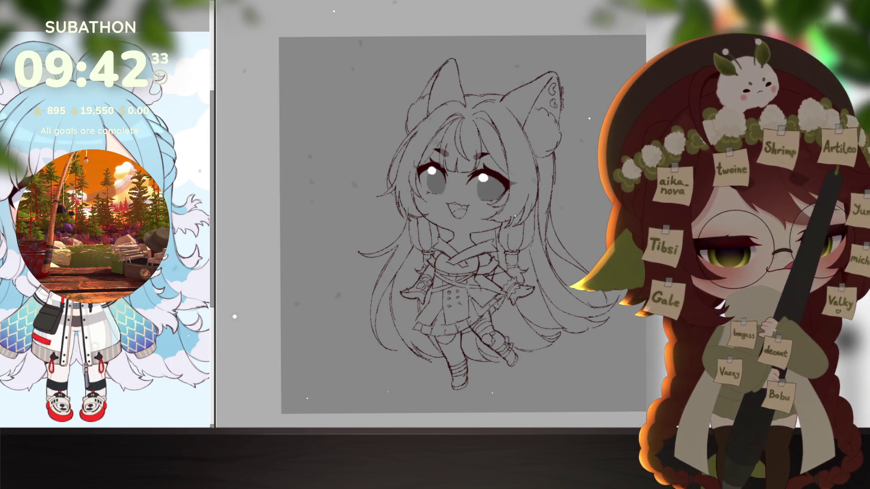
Move the right-hand eye down slightly and shrink it a little
{"action": "left_click_drag", "start_coordinate": [464, 160], "coordinate": [520, 200]}
{"action": "key", "text": "ctrl+t"}
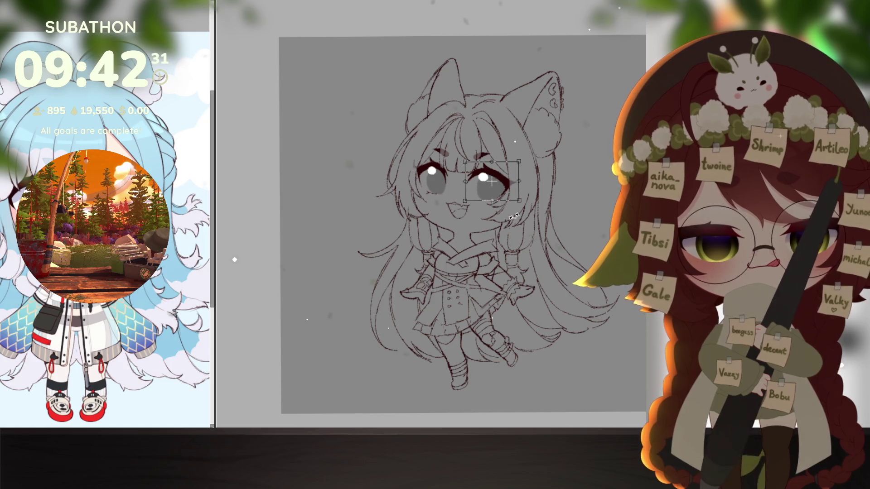
{"action": "scroll", "coordinate": [504, 198], "scroll_direction": "up", "scroll_amount": 2}
{"action": "left_click_drag", "start_coordinate": [489, 167], "coordinate": [488, 169]}
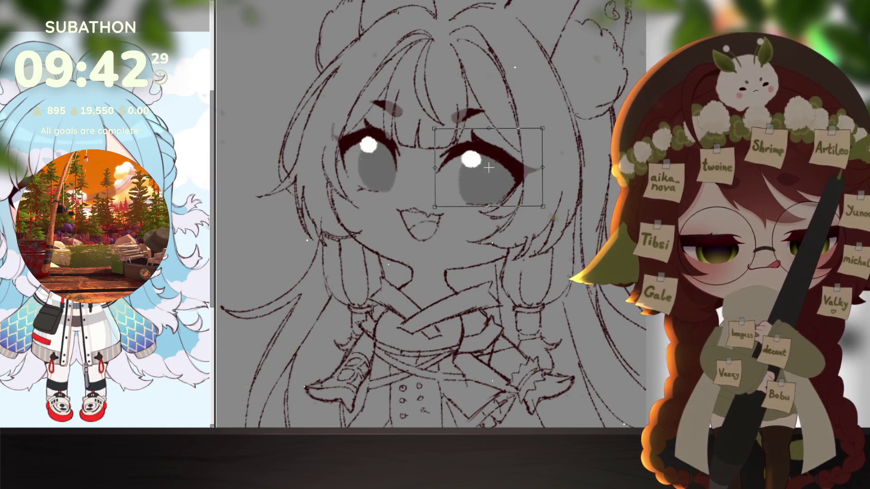
{"action": "left_click_drag", "start_coordinate": [541, 129], "coordinate": [538, 132]}
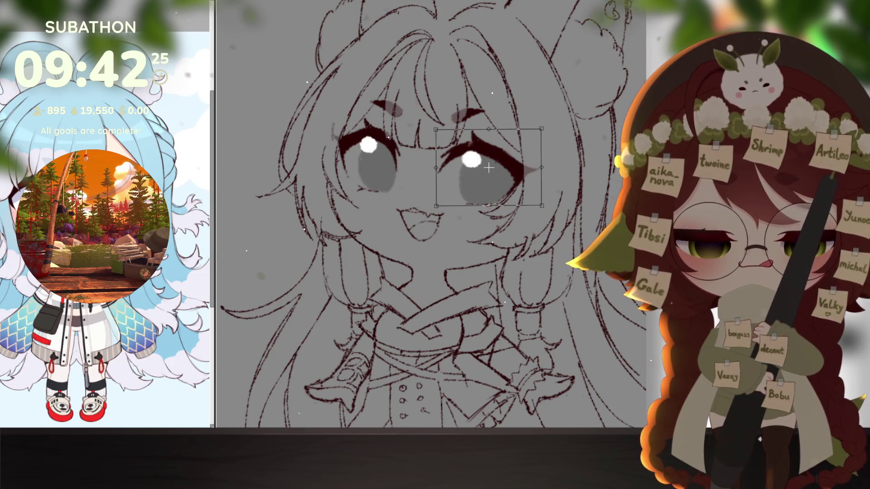
{"action": "key", "text": "Return"}
{"action": "scroll", "coordinate": [556, 323], "scroll_direction": "down", "scroll_amount": 5}
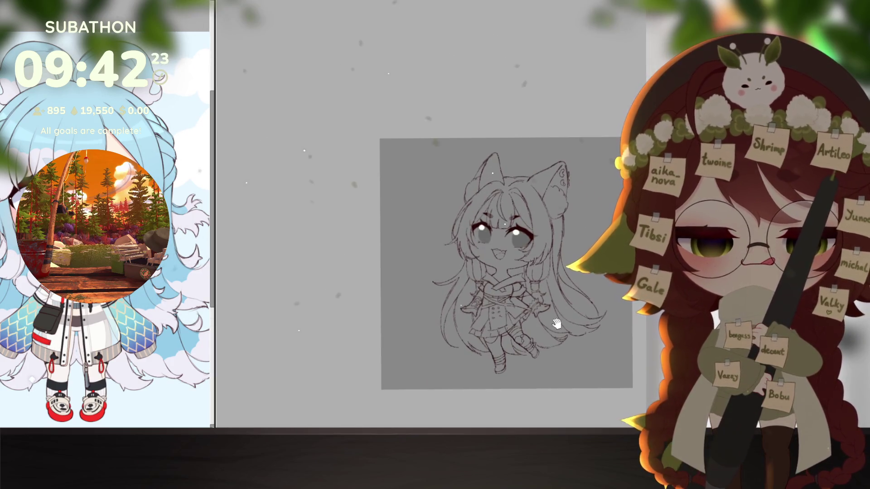
{"action": "scroll", "coordinate": [562, 313], "scroll_direction": "up", "scroll_amount": 5}
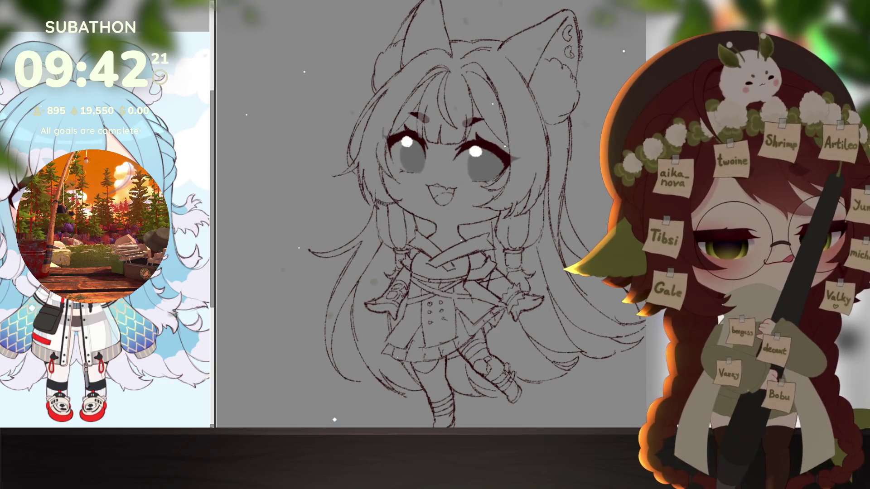
Squash the left-hand eye down from the top to flatten it
{"action": "key", "text": "ctrl+t"}
{"action": "scroll", "coordinate": [427, 153], "scroll_direction": "up", "scroll_amount": 3}
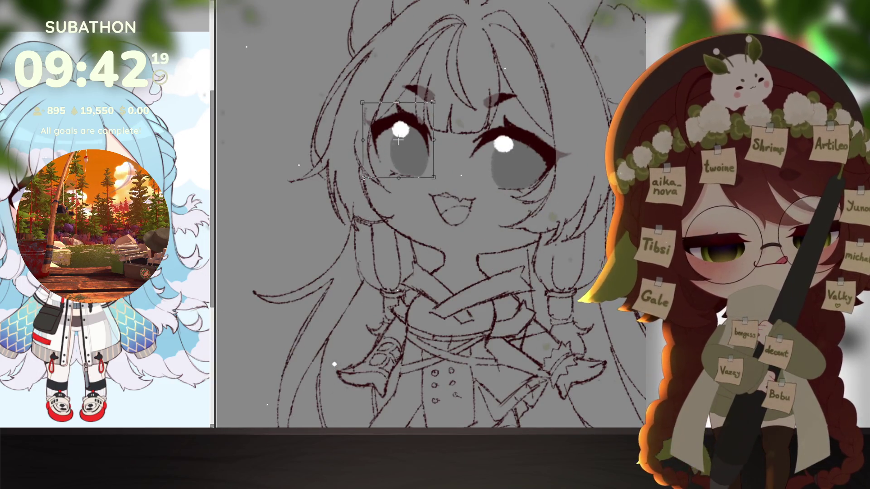
{"action": "left_click_drag", "start_coordinate": [411, 118], "coordinate": [409, 121]}
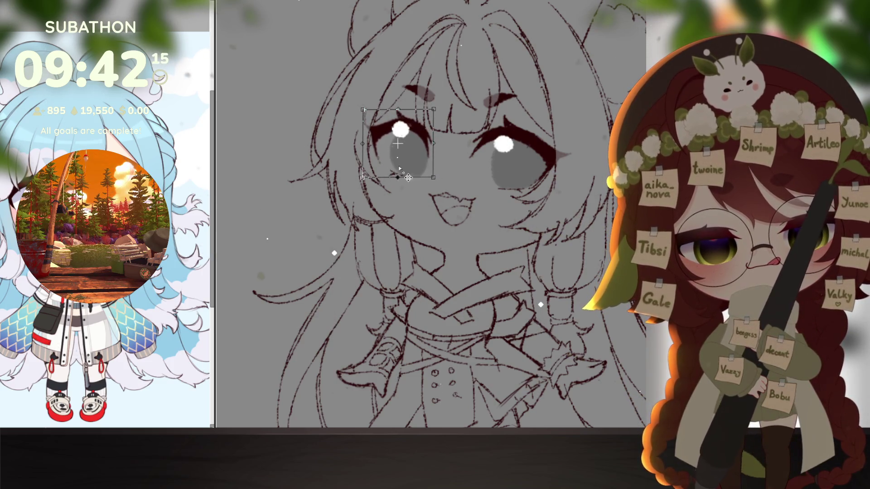
{"action": "left_click_drag", "start_coordinate": [408, 121], "coordinate": [409, 123]}
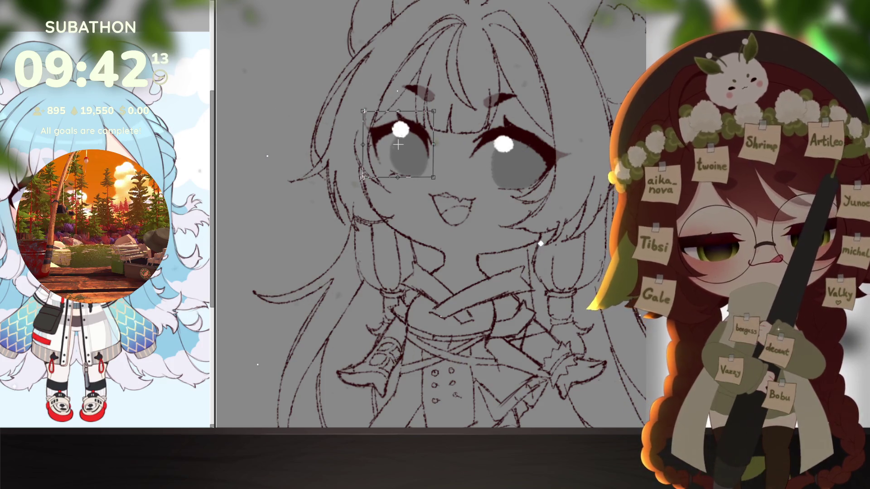
{"action": "key", "text": "Return"}
{"action": "scroll", "coordinate": [541, 244], "scroll_direction": "down", "scroll_amount": 5}
{"action": "scroll", "coordinate": [570, 338], "scroll_direction": "up", "scroll_amount": 1}
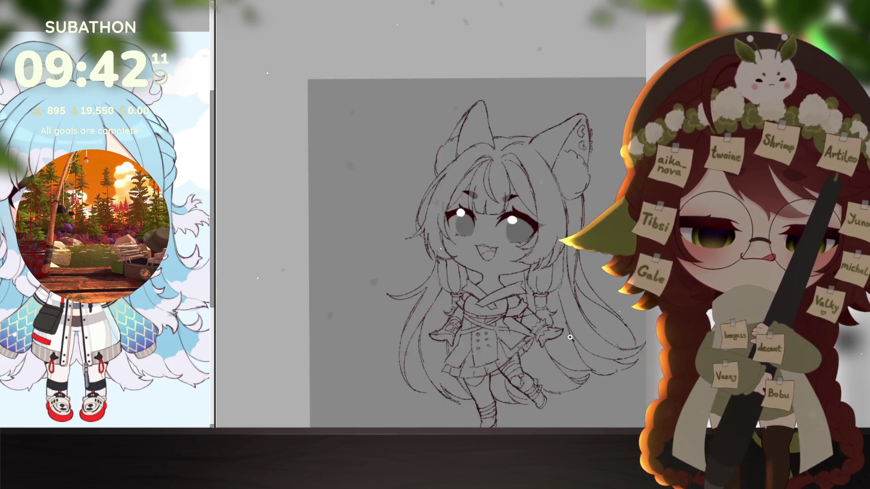
{"action": "scroll", "coordinate": [570, 337], "scroll_direction": "up", "scroll_amount": 2}
Flatten the right-hand eye slightly more from the top
{"action": "left_click_drag", "start_coordinate": [453, 128], "coordinate": [523, 180]}
{"action": "key", "text": "ctrl+t"}
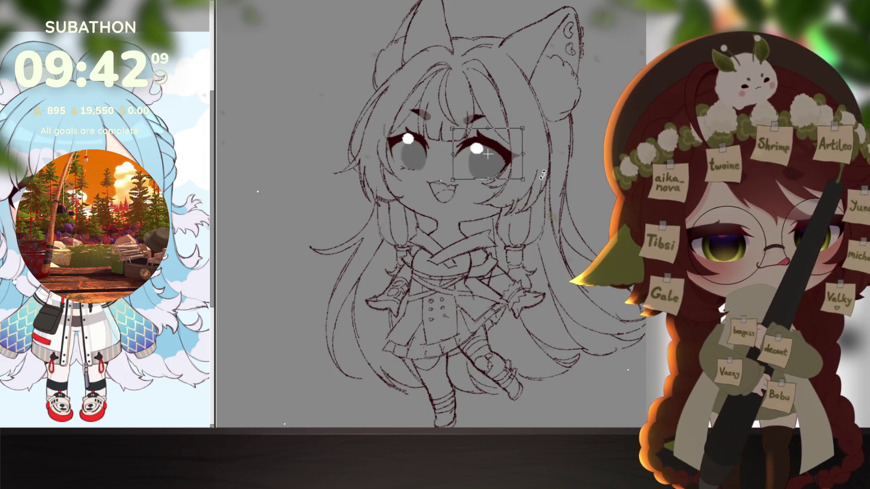
{"action": "left_click_drag", "start_coordinate": [487, 135], "coordinate": [489, 135]}
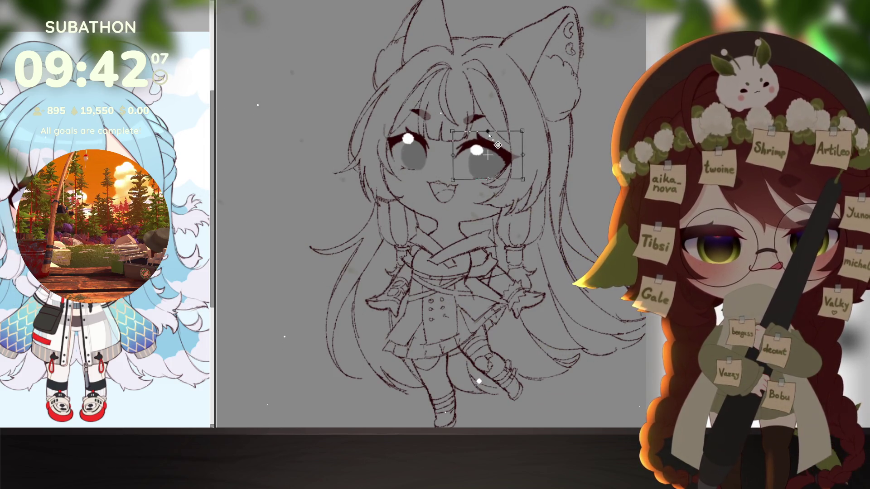
{"action": "key", "text": "Return"}
{"action": "scroll", "coordinate": [567, 340], "scroll_direction": "down", "scroll_amount": 4}
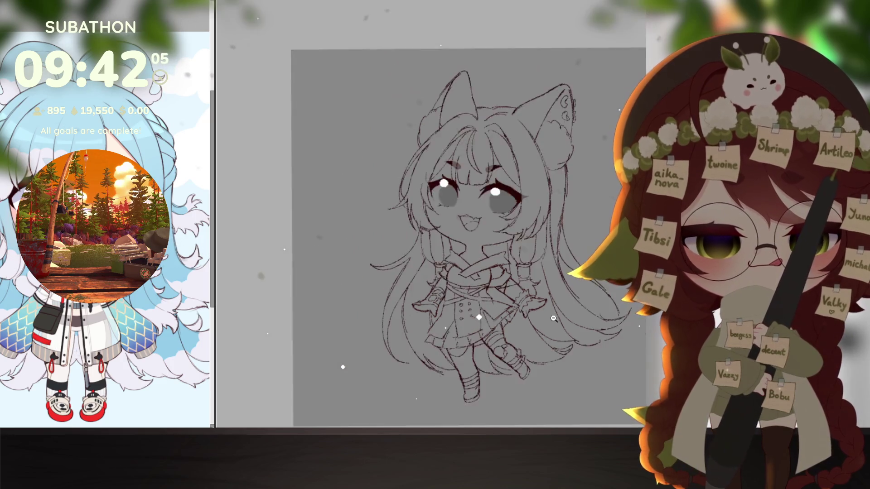
{"action": "scroll", "coordinate": [567, 340], "scroll_direction": "up", "scroll_amount": 2}
{"action": "left_click_drag", "start_coordinate": [566, 340], "coordinate": [549, 338]}
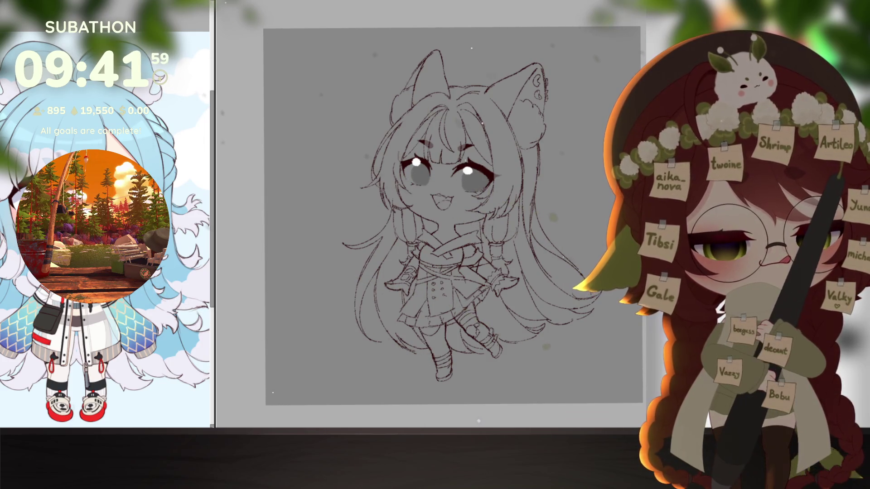
{"action": "scroll", "coordinate": [417, 162], "scroll_direction": "up", "scroll_amount": 4}
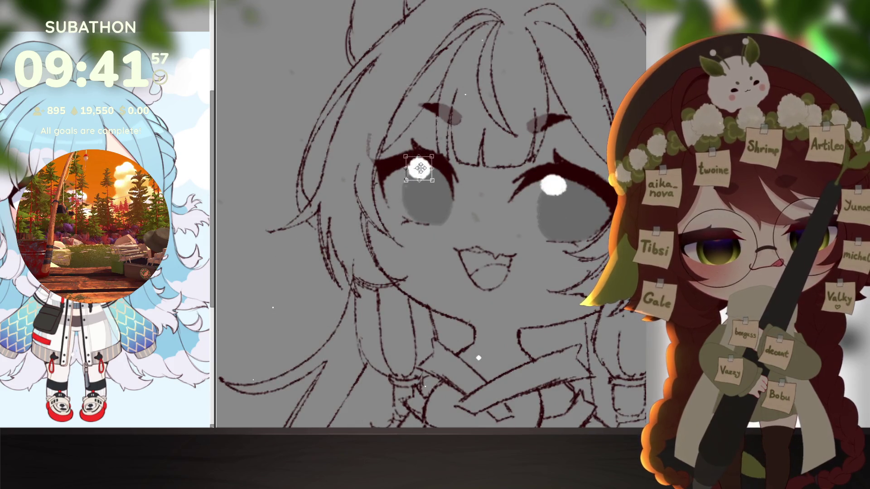
{"action": "scroll", "coordinate": [568, 341], "scroll_direction": "down", "scroll_amount": 4}
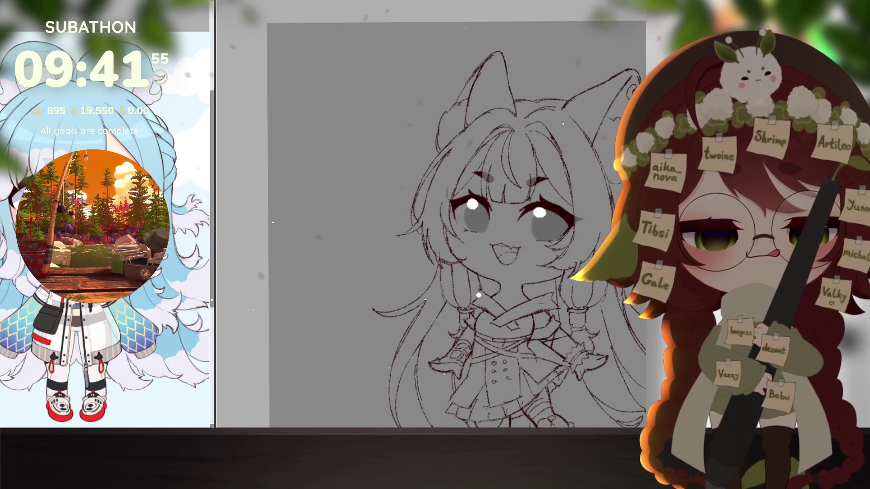
{"action": "scroll", "coordinate": [551, 229], "scroll_direction": "up", "scroll_amount": 4}
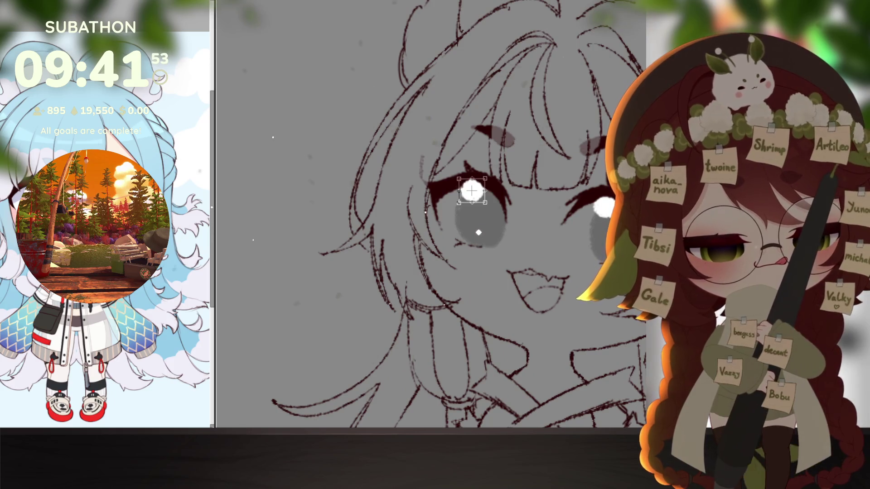
{"action": "scroll", "coordinate": [555, 333], "scroll_direction": "down", "scroll_amount": 5}
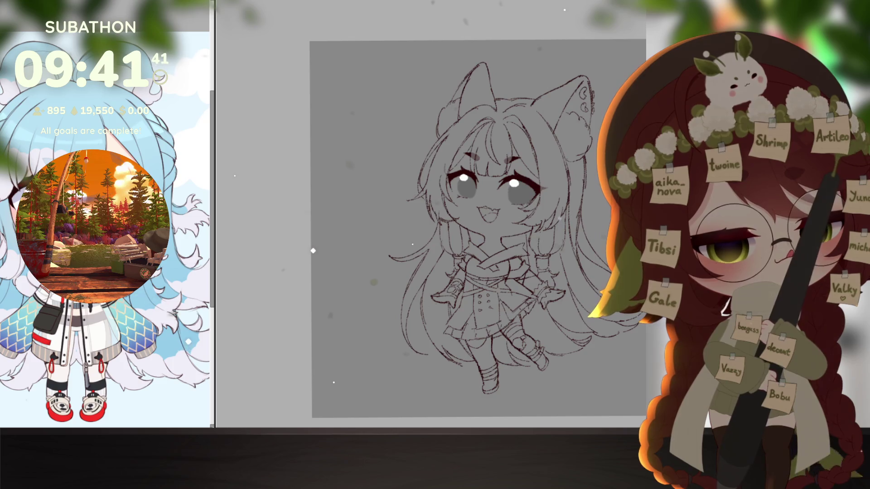
{"action": "scroll", "coordinate": [532, 334], "scroll_direction": "up", "scroll_amount": 2}
{"action": "scroll", "coordinate": [483, 290], "scroll_direction": "up", "scroll_amount": 3}
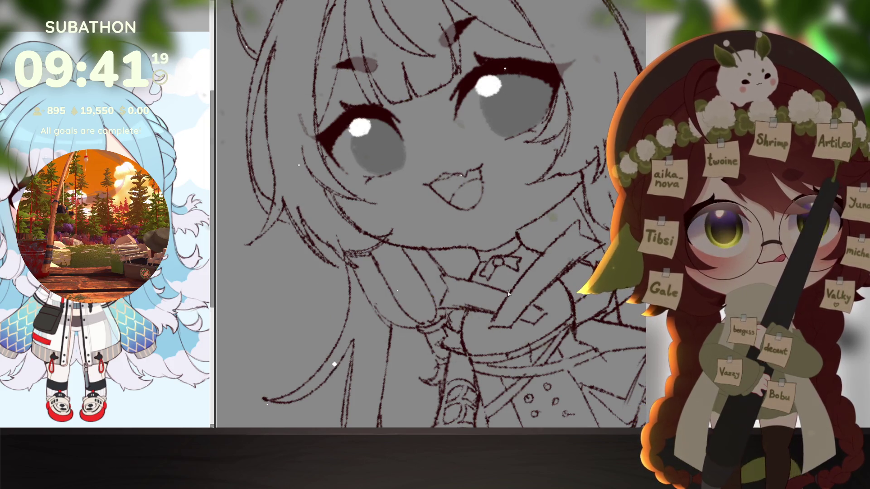
Draw ribbon tails below the collar bow and two parallel clip strokes beside the right eye
{"action": "mouse_move", "coordinate": [497, 268]}
{"action": "left_mouse_down"}
{"action": "mouse_move", "coordinate": [492, 283]}
{"action": "mouse_move", "coordinate": [509, 283]}
{"action": "left_mouse_up"}
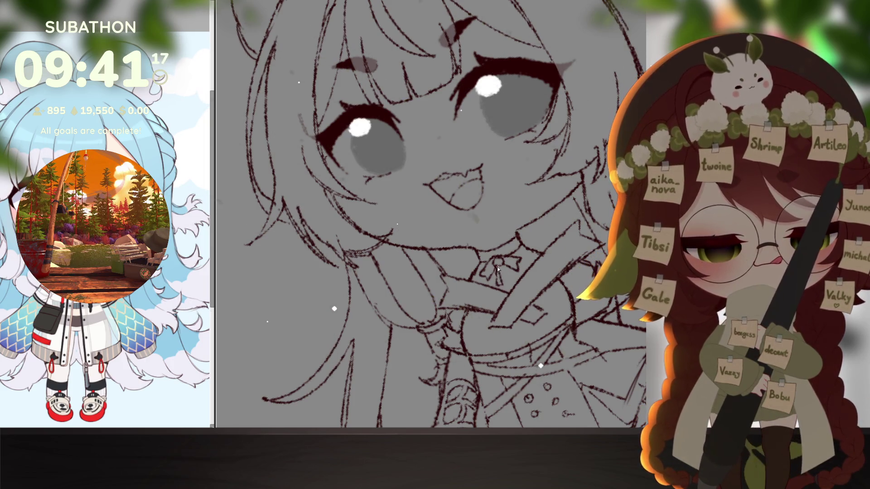
{"action": "scroll", "coordinate": [512, 278], "scroll_direction": "down", "scroll_amount": 5}
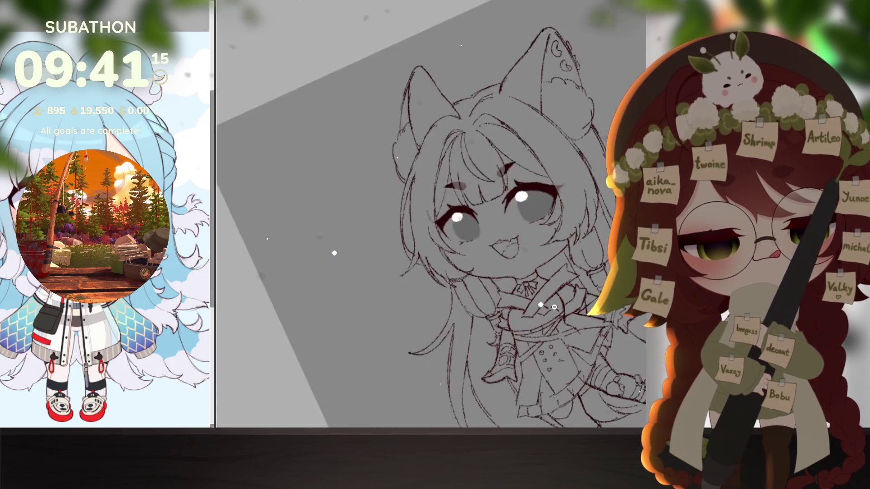
{"action": "scroll", "coordinate": [556, 330], "scroll_direction": "up", "scroll_amount": 5}
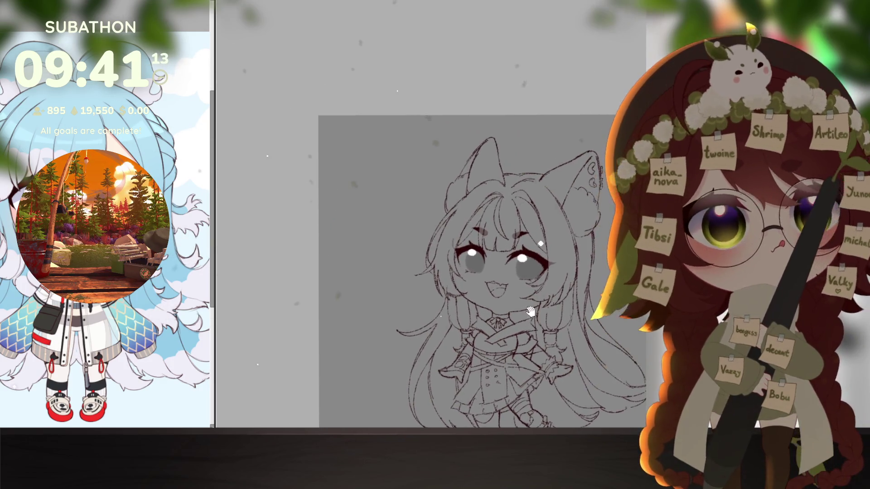
{"action": "scroll", "coordinate": [550, 286], "scroll_direction": "up", "scroll_amount": 3}
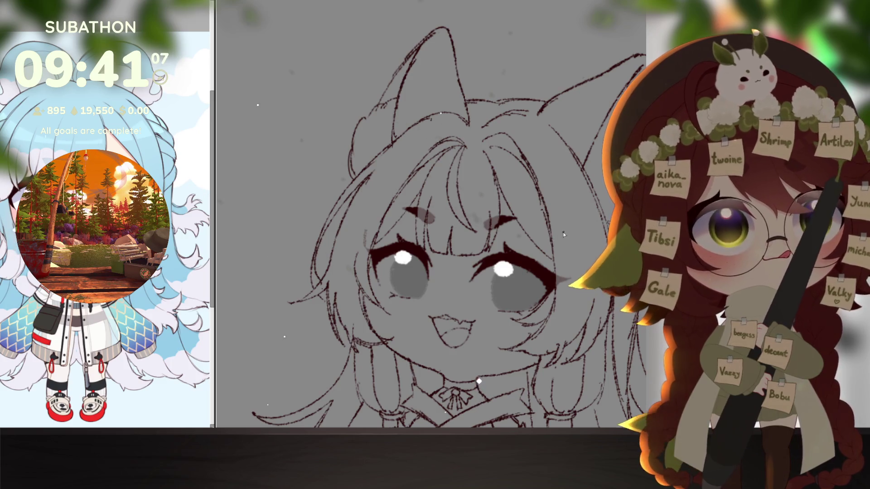
{"action": "left_click_drag", "start_coordinate": [551, 236], "coordinate": [585, 220]}
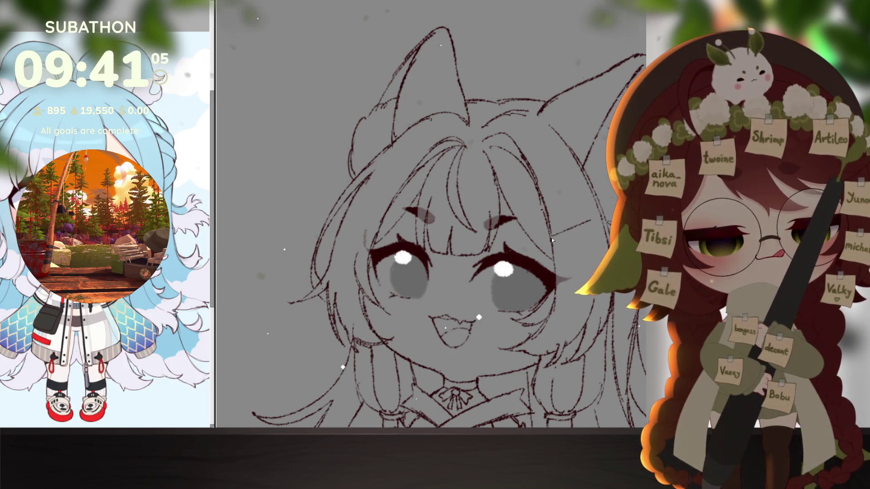
{"action": "left_click_drag", "start_coordinate": [554, 248], "coordinate": [590, 234]}
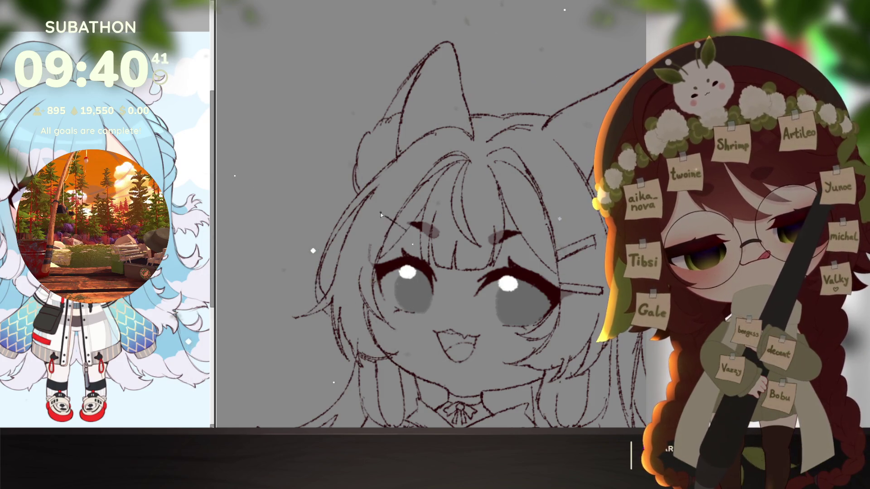
Sketch a rectangular clip, erase the right clip's lower line, and draw thicker left clip strokes
{"action": "mouse_move", "coordinate": [372, 213]}
{"action": "left_mouse_down"}
{"action": "mouse_move", "coordinate": [379, 203]}
{"action": "mouse_move", "coordinate": [403, 231]}
{"action": "left_mouse_up"}
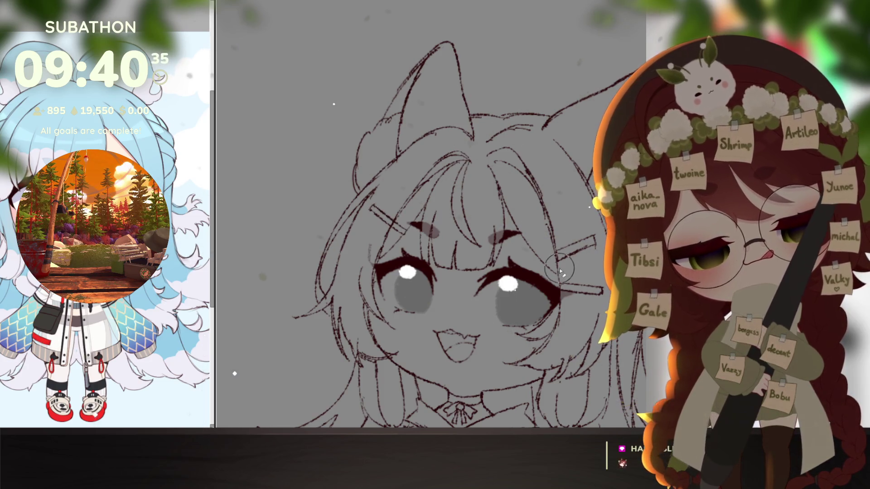
{"action": "mouse_move", "coordinate": [552, 265]}
{"action": "left_mouse_down"}
{"action": "mouse_move", "coordinate": [597, 257]}
{"action": "mouse_move", "coordinate": [577, 249]}
{"action": "mouse_move", "coordinate": [594, 240]}
{"action": "left_mouse_up"}
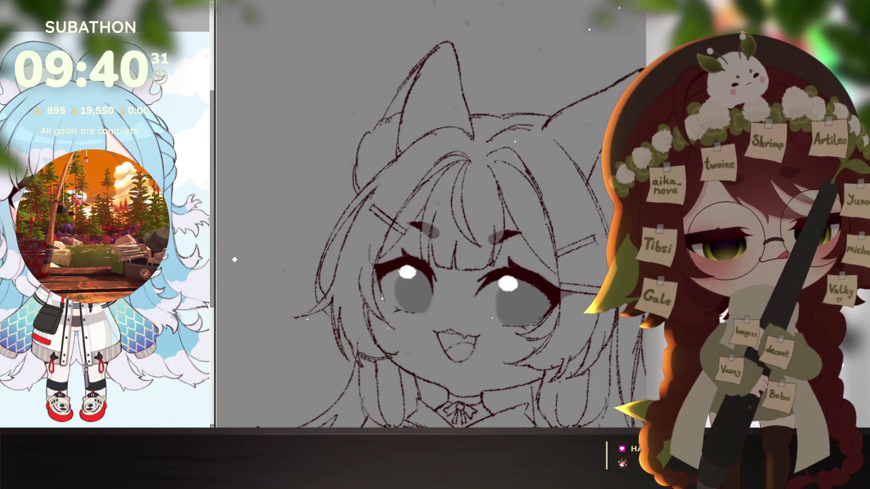
{"action": "key", "text": "ctrl+bracketleft"}
{"action": "left_click_drag", "start_coordinate": [471, 272], "coordinate": [463, 302]}
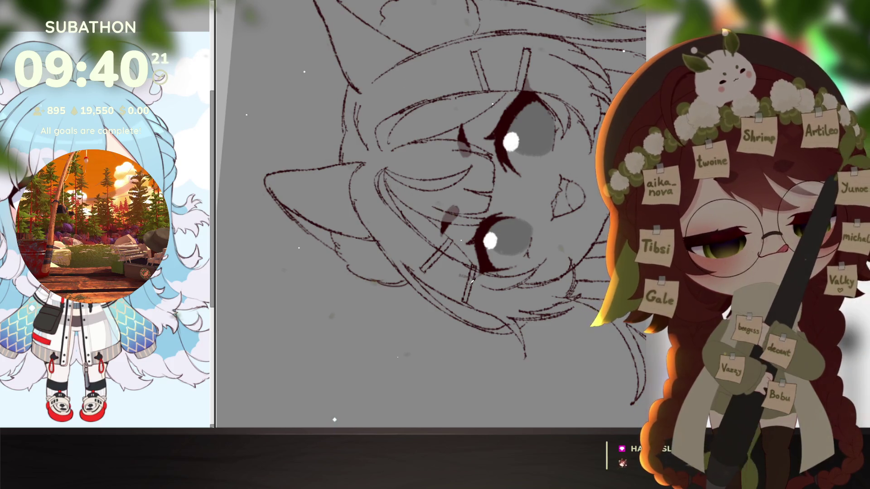
{"action": "mouse_move", "coordinate": [450, 248]}
{"action": "left_mouse_down"}
{"action": "mouse_move", "coordinate": [426, 270]}
{"action": "mouse_move", "coordinate": [467, 292]}
{"action": "mouse_move", "coordinate": [470, 285]}
{"action": "left_mouse_up"}
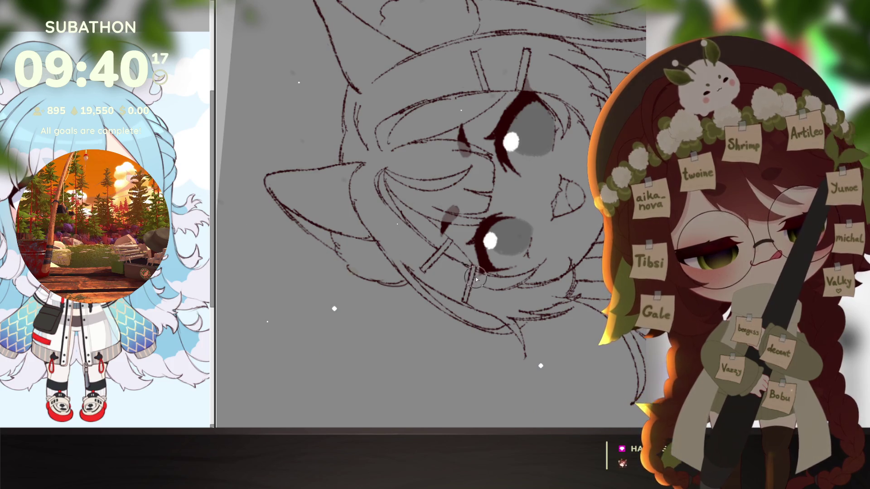
Reset the canvas rotation, mirror the view to check, and zoom out to the whole figure
{"action": "key", "text": "5"}
{"action": "key", "text": "m"}
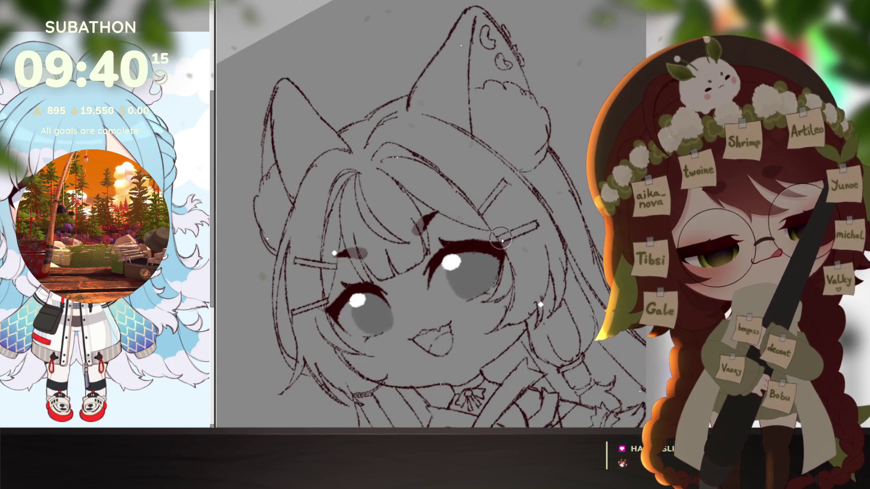
{"action": "left_click_drag", "start_coordinate": [555, 238], "coordinate": [561, 330]}
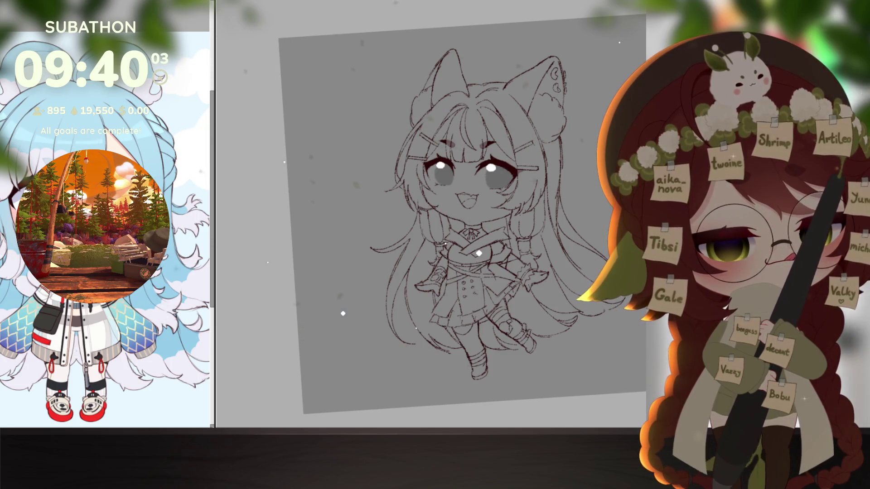
Centre the face and dab two white highlights under the left eye
{"action": "scroll", "coordinate": [478, 254], "scroll_direction": "up", "scroll_amount": 5}
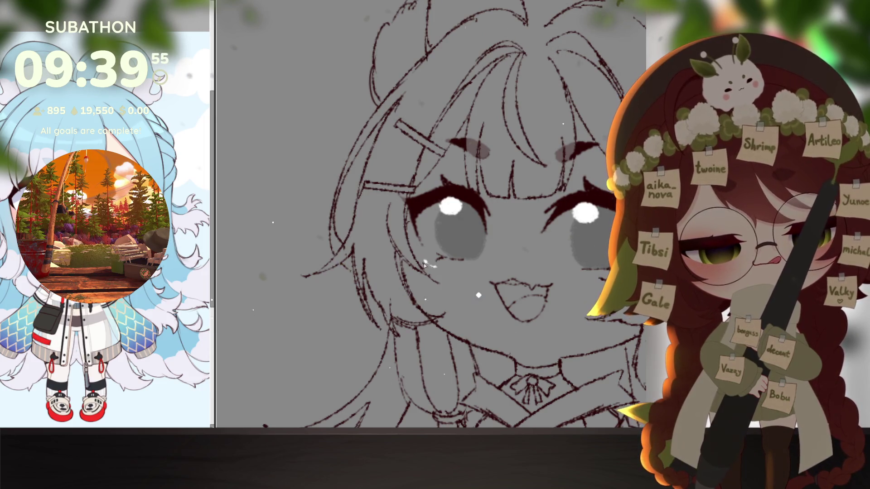
{"action": "left_click_drag", "start_coordinate": [544, 350], "coordinate": [499, 353]}
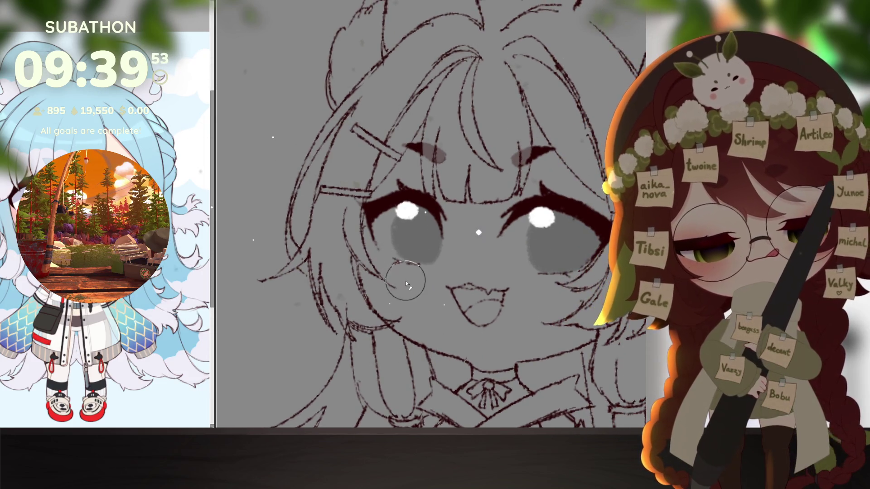
{"action": "left_click", "coordinate": [385, 267]}
{"action": "left_click_drag", "start_coordinate": [391, 273], "coordinate": [396, 275]}
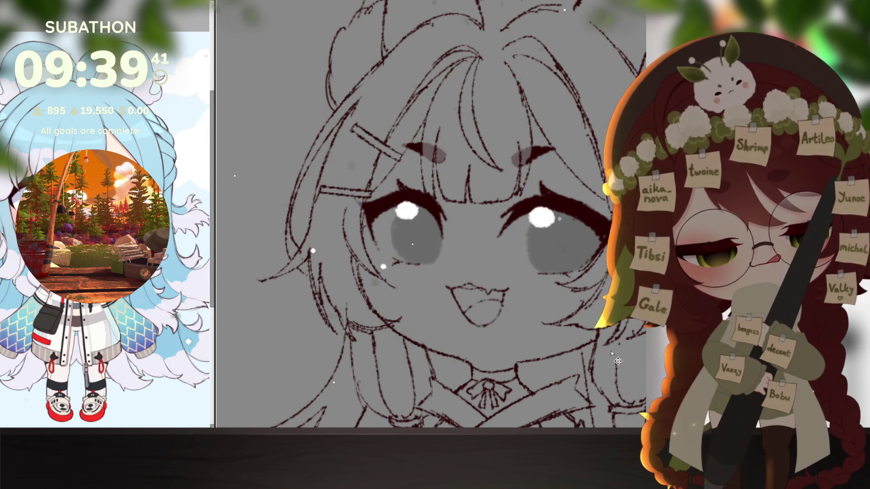
Zoom out to bring the whole chibi sketch into view
{"action": "left_click", "coordinate": [548, 358]}
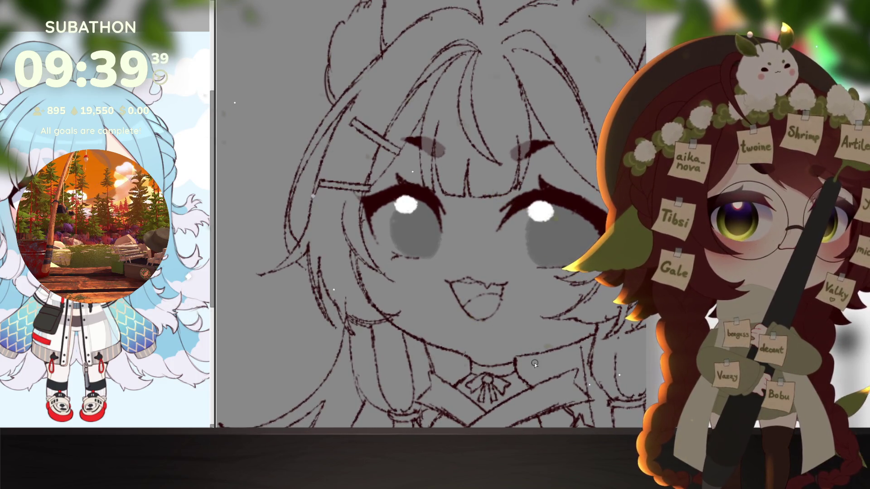
{"action": "left_click", "coordinate": [534, 363]}
{"action": "left_click", "coordinate": [503, 318]}
{"action": "scroll", "coordinate": [512, 324], "scroll_direction": "down", "scroll_amount": 3}
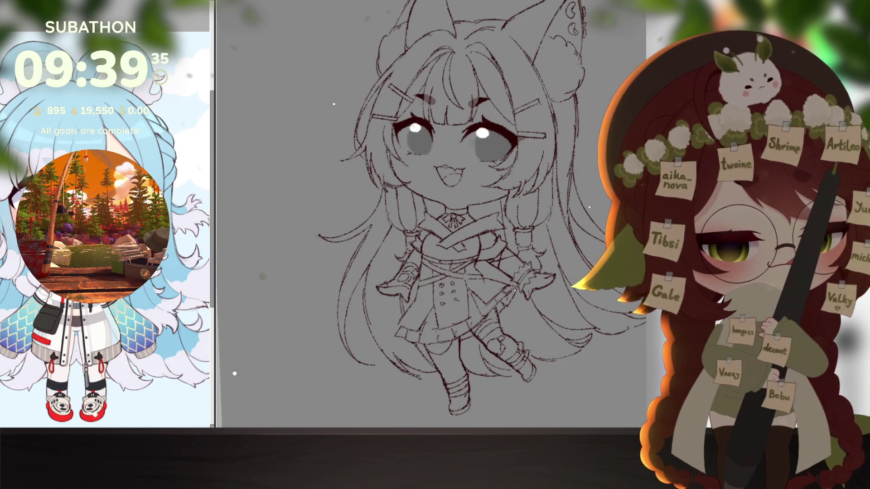
{"action": "key", "text": "ctrl+plus"}
Free-transform the lassoed left side of the face, skewing its lower-left corner slightly down and outward
{"action": "mouse_move", "coordinate": [392, 85]}
{"action": "left_mouse_down"}
{"action": "mouse_move", "coordinate": [360, 189]}
{"action": "mouse_move", "coordinate": [455, 269]}
{"action": "mouse_move", "coordinate": [473, 119]}
{"action": "left_mouse_up"}
{"action": "key", "text": "ctrl+t"}
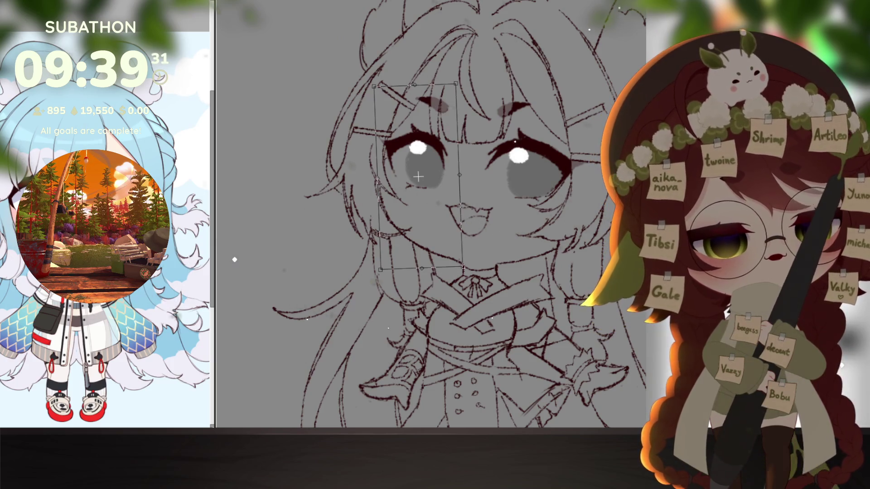
{"action": "left_click_drag", "start_coordinate": [381, 271], "coordinate": [385, 279]}
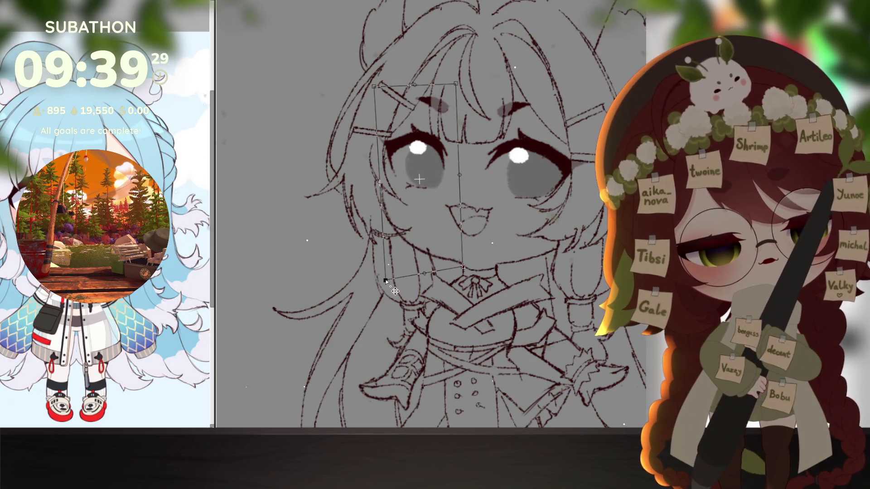
{"action": "key", "text": "Return"}
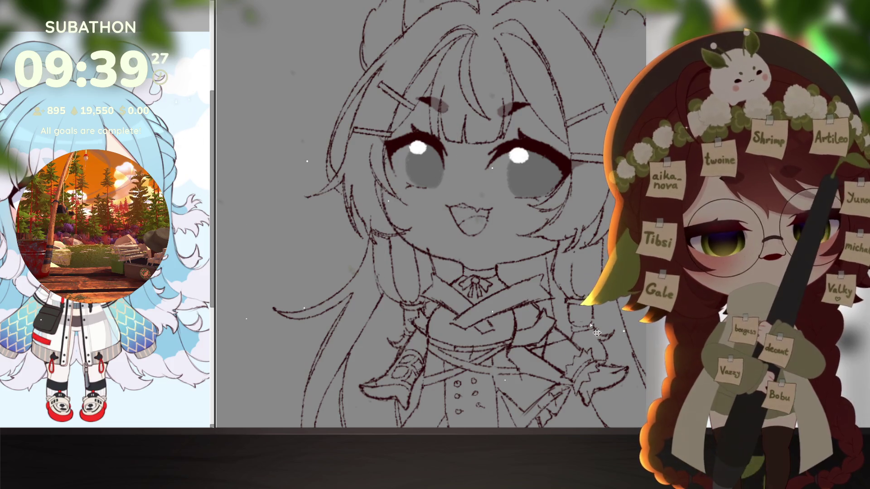
{"action": "scroll", "coordinate": [512, 311], "scroll_direction": "down", "scroll_amount": 5}
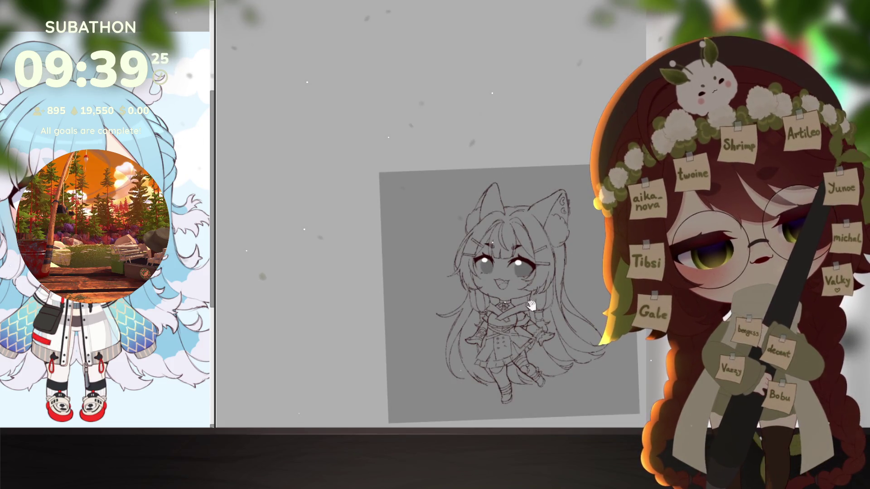
Straighten and reposition the canvas view, zooming out to the whole upright figure
{"action": "scroll", "coordinate": [531, 306], "scroll_direction": "up", "scroll_amount": 5}
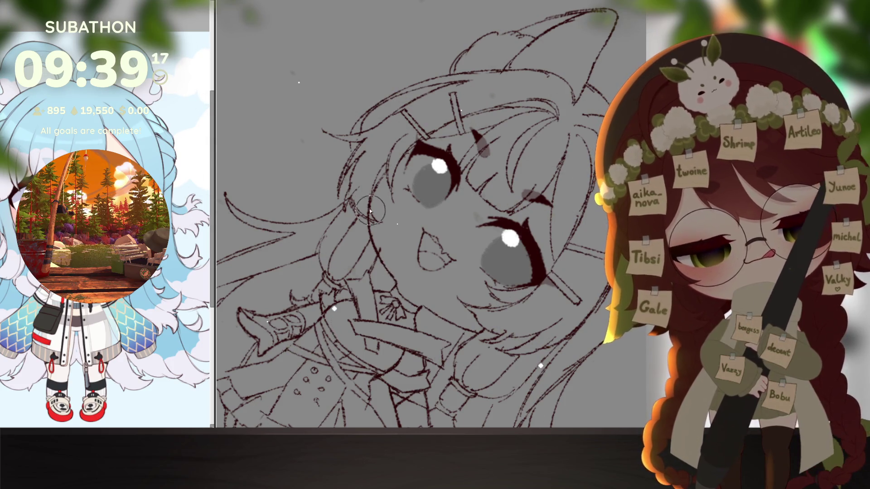
{"action": "left_click_drag", "start_coordinate": [488, 317], "coordinate": [526, 312]}
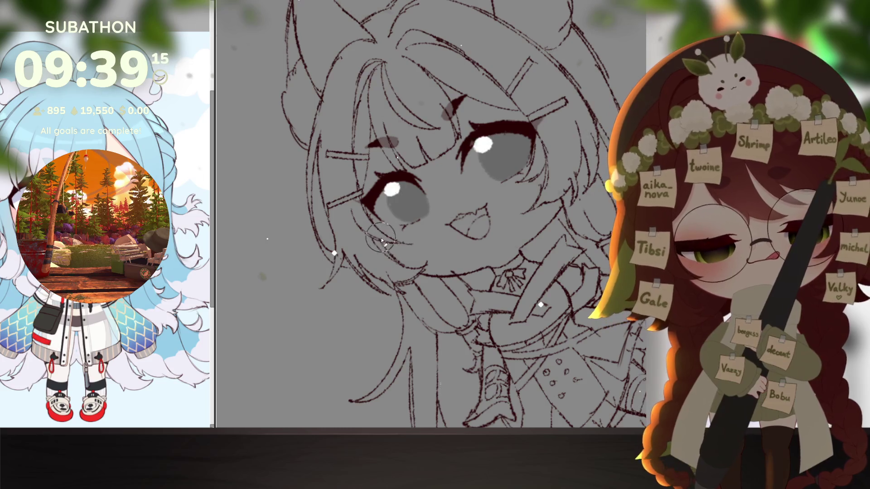
{"action": "scroll", "coordinate": [562, 312], "scroll_direction": "up", "scroll_amount": 1}
{"action": "scroll", "coordinate": [562, 313], "scroll_direction": "down", "scroll_amount": 3}
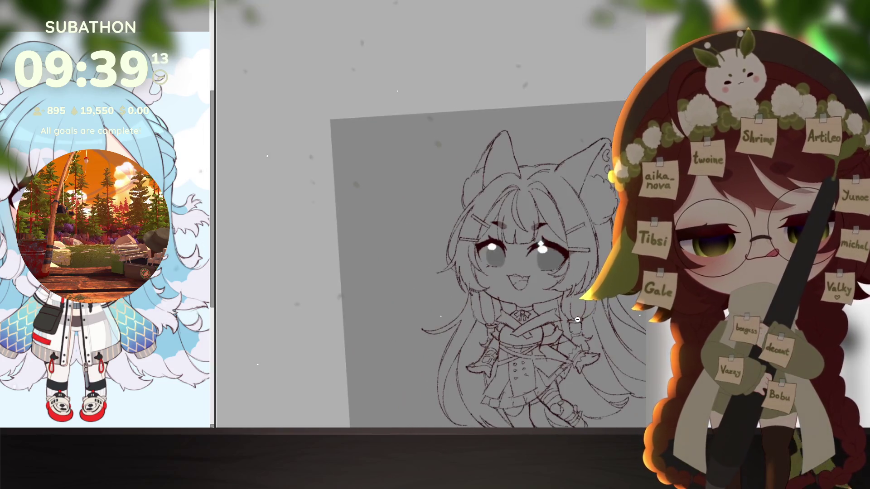
{"action": "scroll", "coordinate": [545, 300], "scroll_direction": "up", "scroll_amount": 4}
{"action": "left_click_drag", "start_coordinate": [562, 271], "coordinate": [593, 272]}
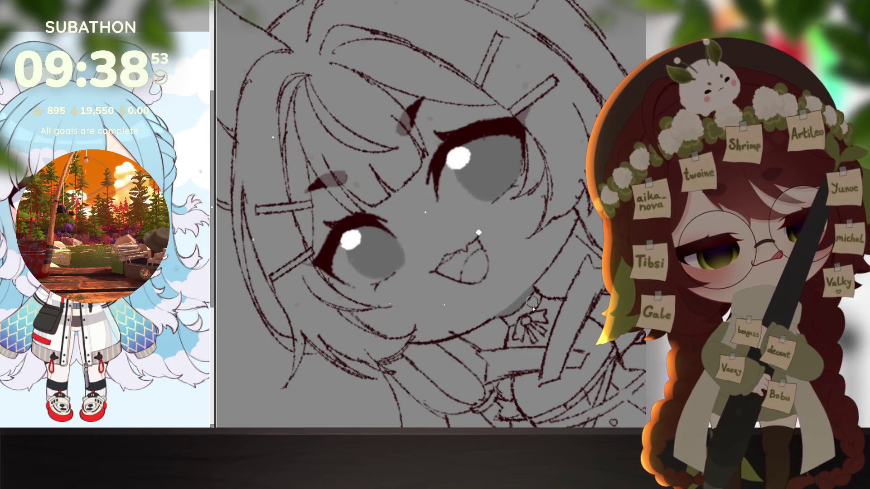
{"action": "key", "text": "ctrl+0"}
{"action": "left_click_drag", "start_coordinate": [488, 295], "coordinate": [507, 246]}
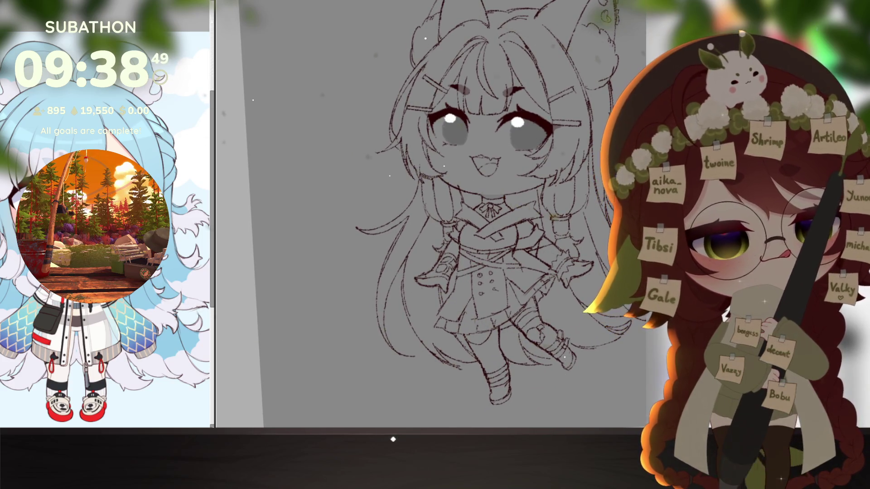
{"action": "scroll", "coordinate": [469, 193], "scroll_direction": "up", "scroll_amount": 5}
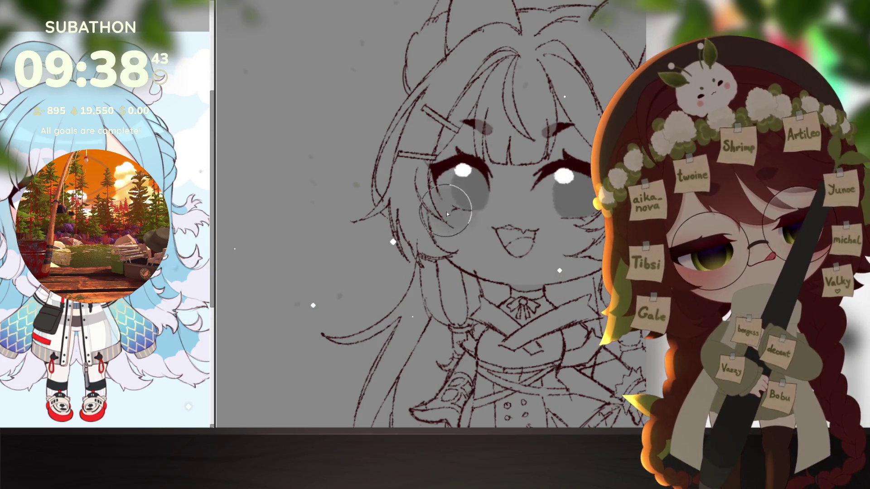
{"action": "scroll", "coordinate": [539, 240], "scroll_direction": "right", "scroll_amount": 3}
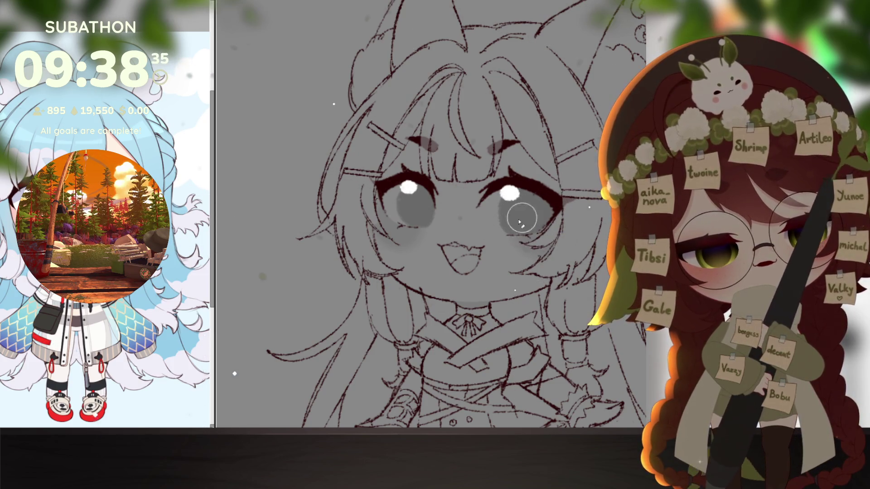
{"action": "scroll", "coordinate": [371, 216], "scroll_direction": "down", "scroll_amount": 5}
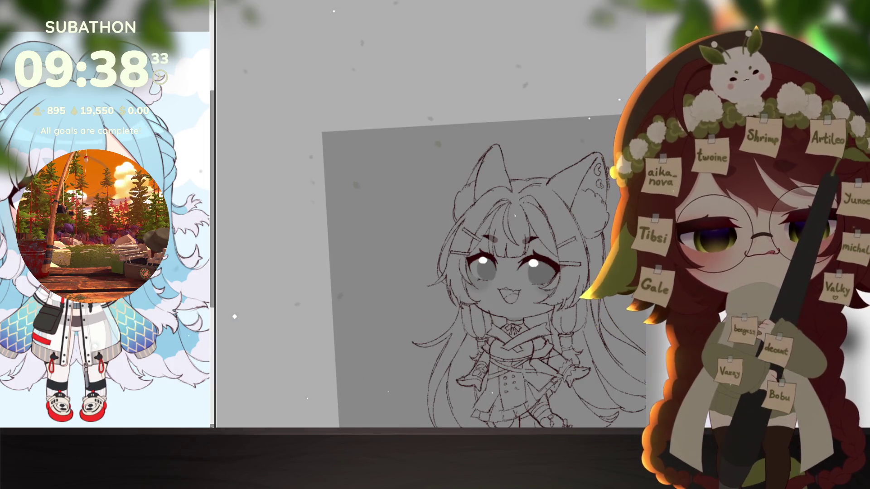
Zoom to an upright close-up of the face and shrink the brush for fine detail
{"action": "key", "text": "ctrl+alt+0"}
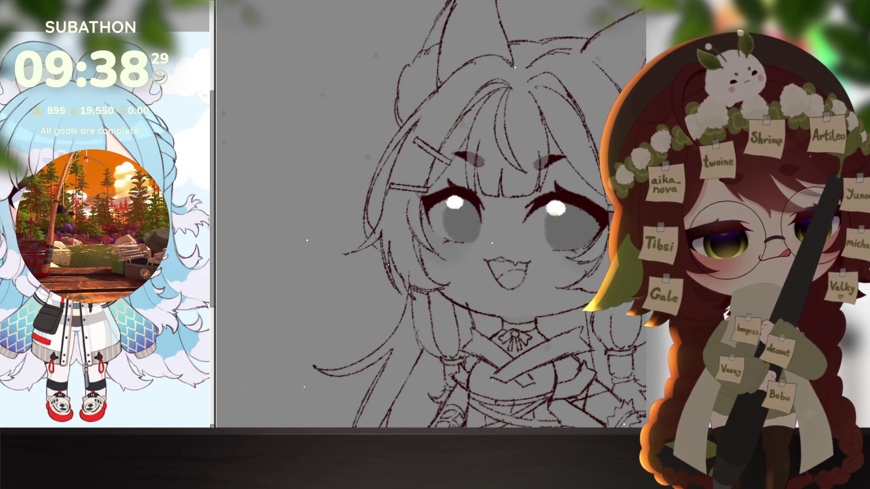
{"action": "scroll", "coordinate": [438, 240], "scroll_direction": "up", "scroll_amount": 3}
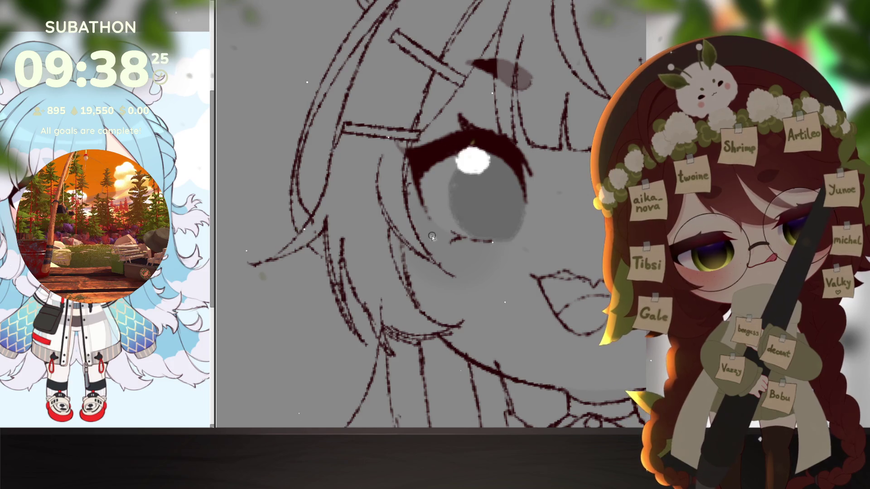
{"action": "scroll", "coordinate": [441, 246], "scroll_direction": "right", "scroll_amount": 3}
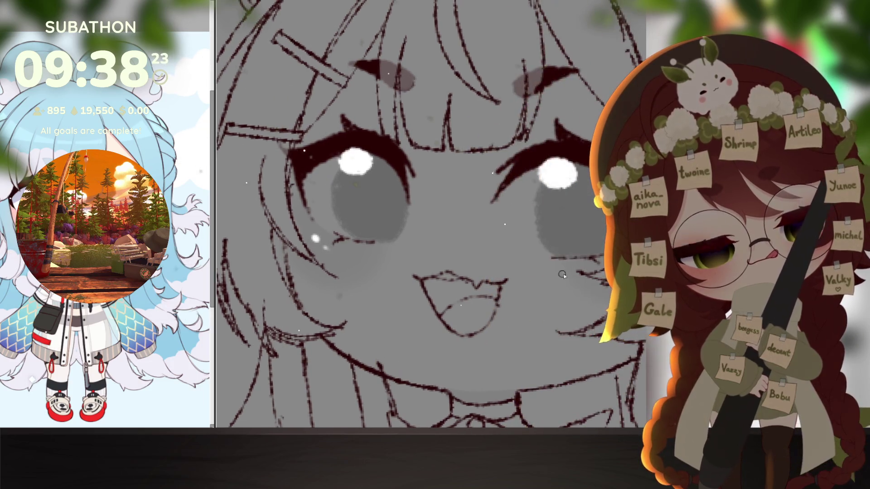
{"action": "scroll", "coordinate": [592, 269], "scroll_direction": "down", "scroll_amount": 5}
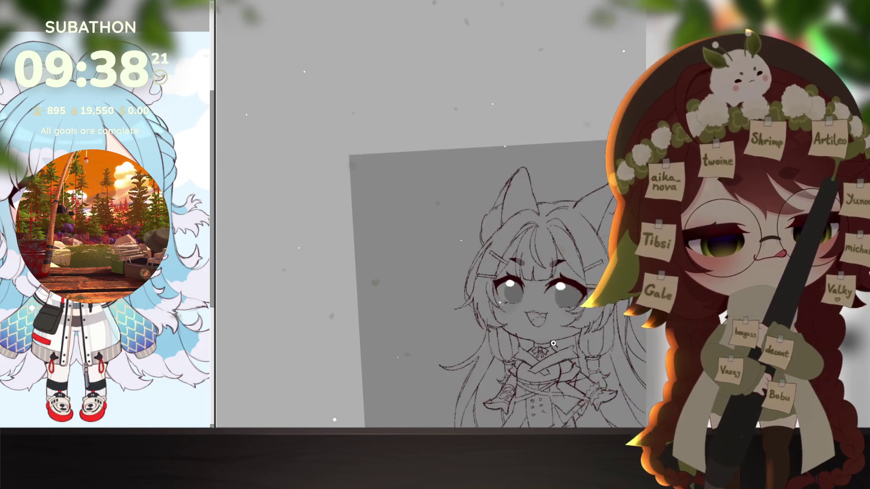
{"action": "scroll", "coordinate": [532, 318], "scroll_direction": "up", "scroll_amount": 5}
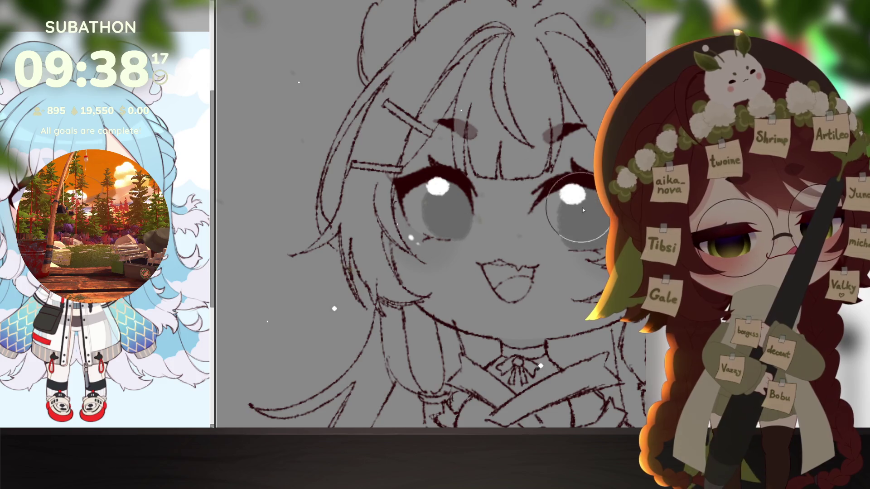
{"action": "key", "text": "bracketleft"}
{"action": "key", "text": "bracketleft"}
{"action": "key", "text": "bracketleft"}
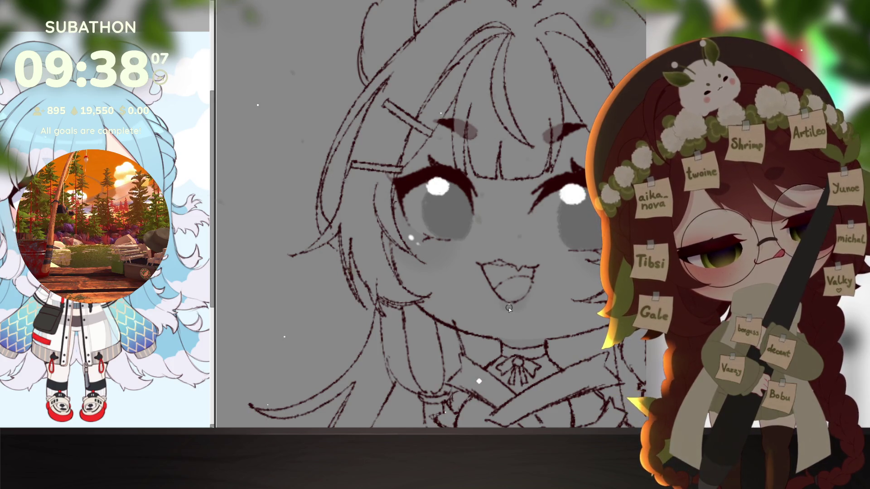
{"action": "scroll", "coordinate": [520, 307], "scroll_direction": "down", "scroll_amount": 5}
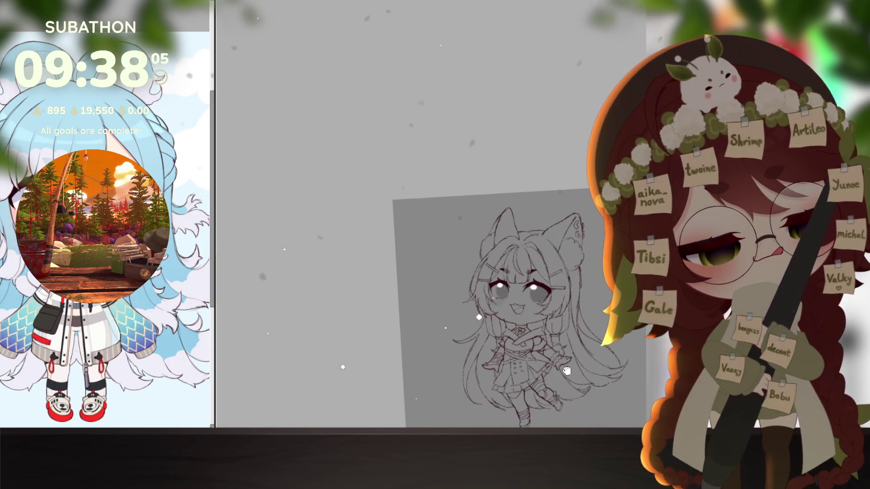
Tilt the view slightly and toggle undo/redo to compare the eye fill and lower body
{"action": "left_click_drag", "start_coordinate": [574, 360], "coordinate": [582, 359]}
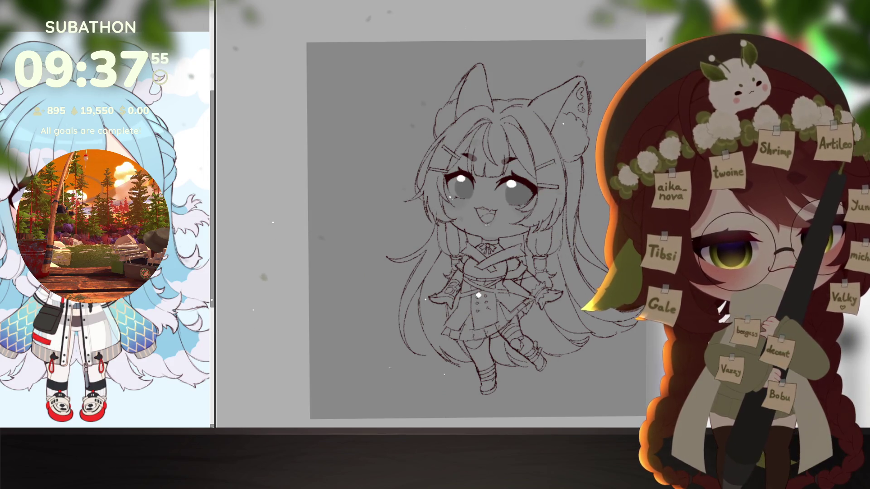
{"action": "key", "text": "ctrl+z"}
{"action": "key", "text": "ctrl+y"}
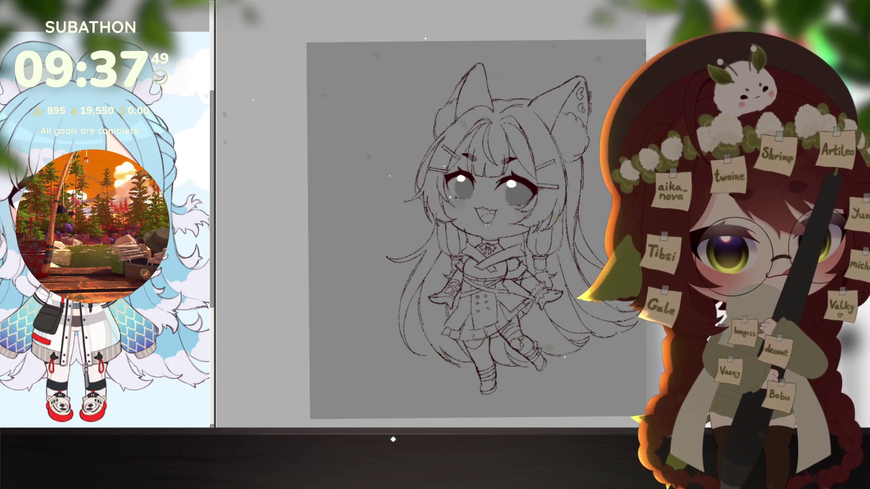
{"action": "key", "text": "ctrl+z"}
{"action": "key", "text": "ctrl+y"}
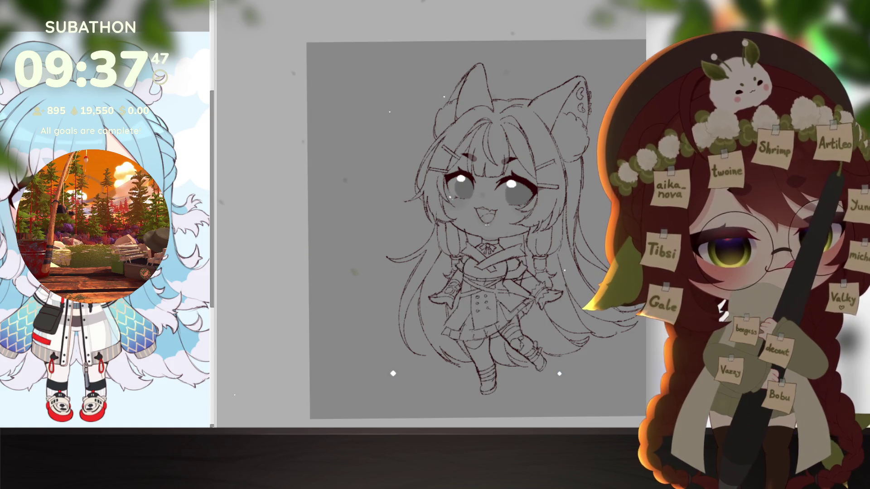
{"action": "scroll", "coordinate": [555, 316], "scroll_direction": "up", "scroll_amount": 2}
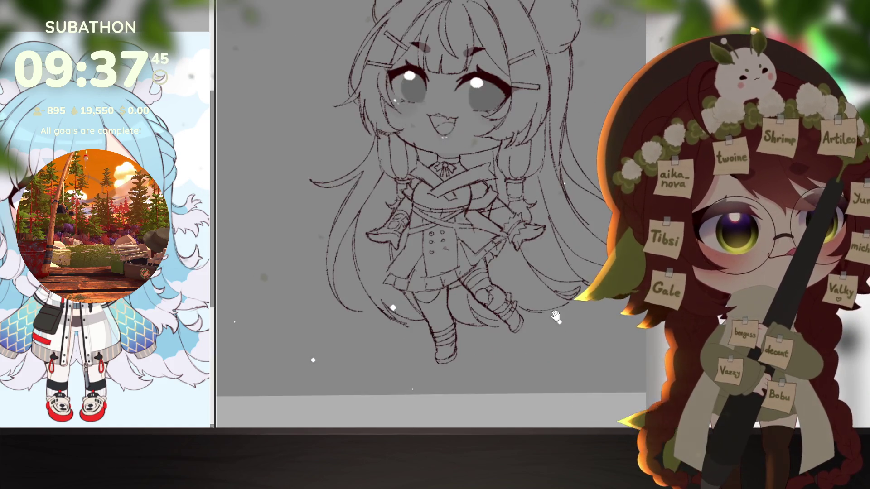
{"action": "scroll", "coordinate": [555, 316], "scroll_direction": "up", "scroll_amount": 3}
Move the lower-right foot slightly right and down, stretching its right side outward and up
{"action": "left_click_drag", "start_coordinate": [512, 255], "coordinate": [516, 257]}
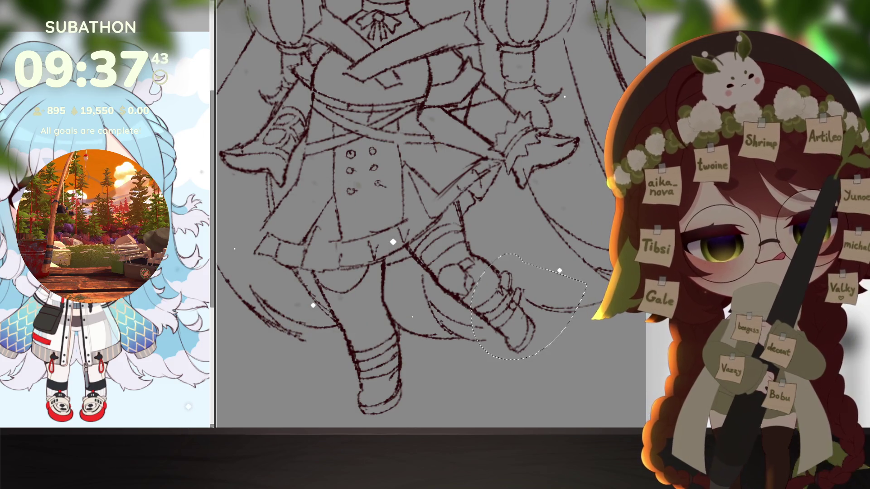
{"action": "key", "text": "ctrl+t"}
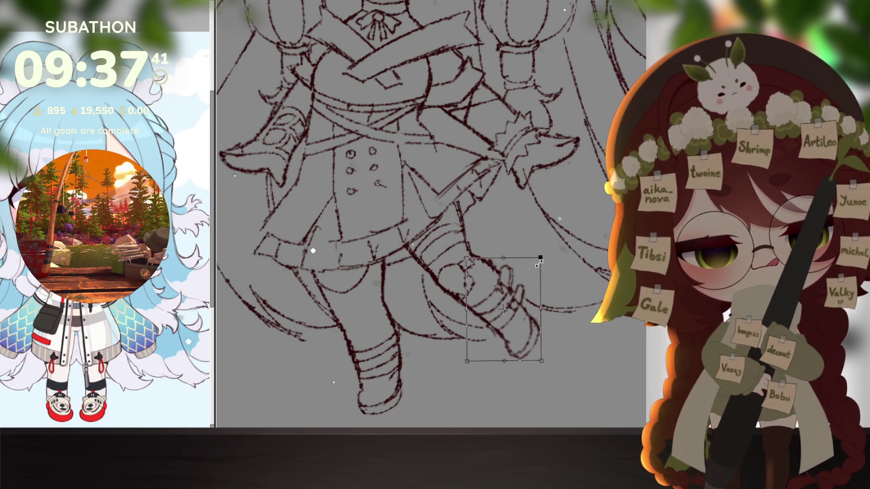
{"action": "left_click_drag", "start_coordinate": [516, 318], "coordinate": [518, 320]}
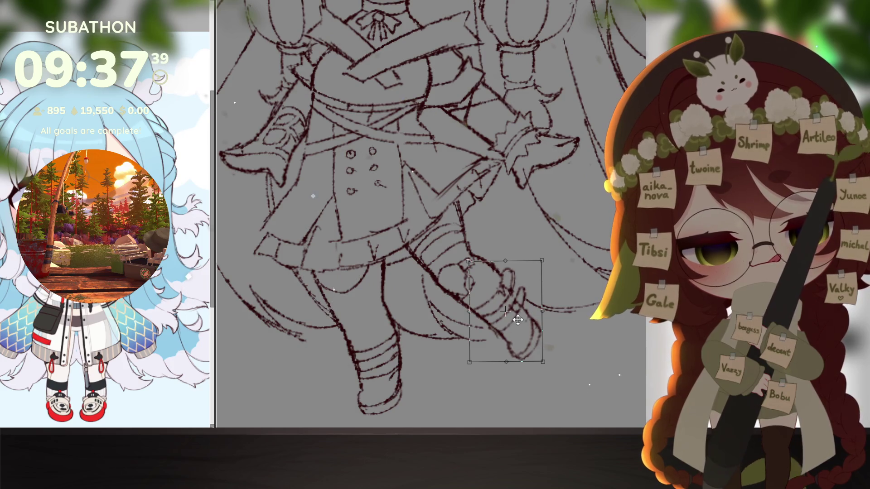
{"action": "left_click_drag", "start_coordinate": [543, 266], "coordinate": [551, 253]}
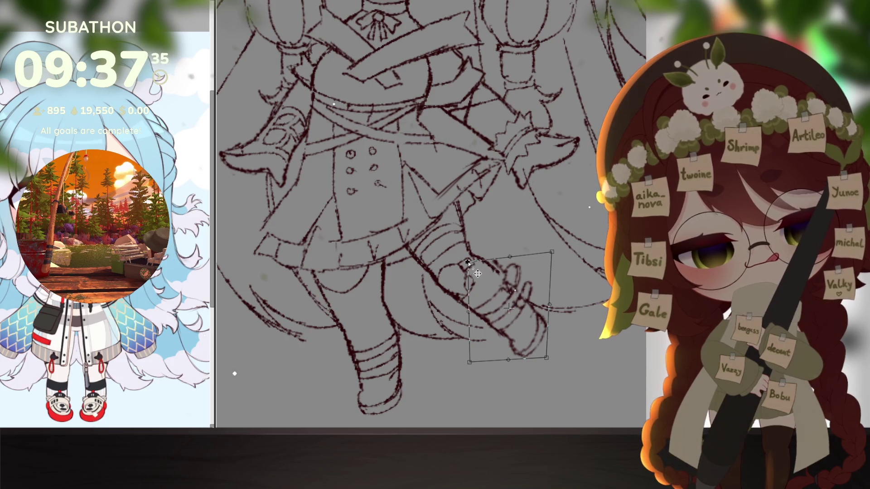
{"action": "key", "text": "Return"}
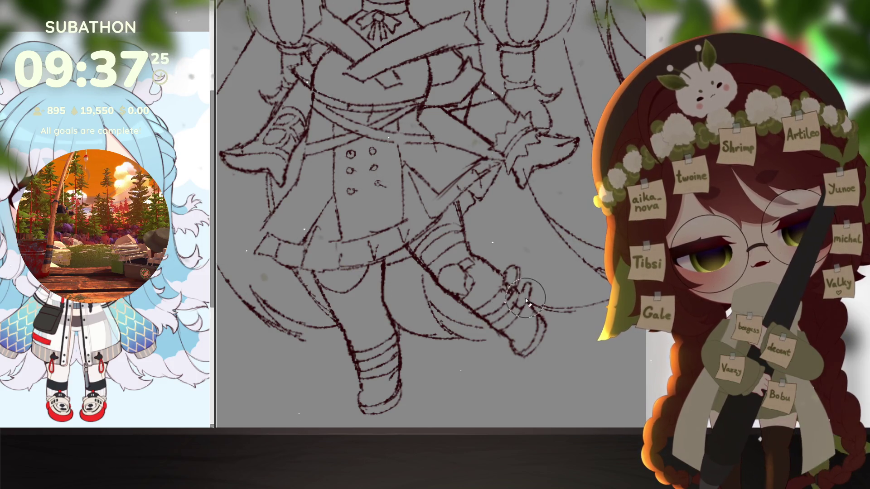
{"action": "key", "text": "ctrl+0"}
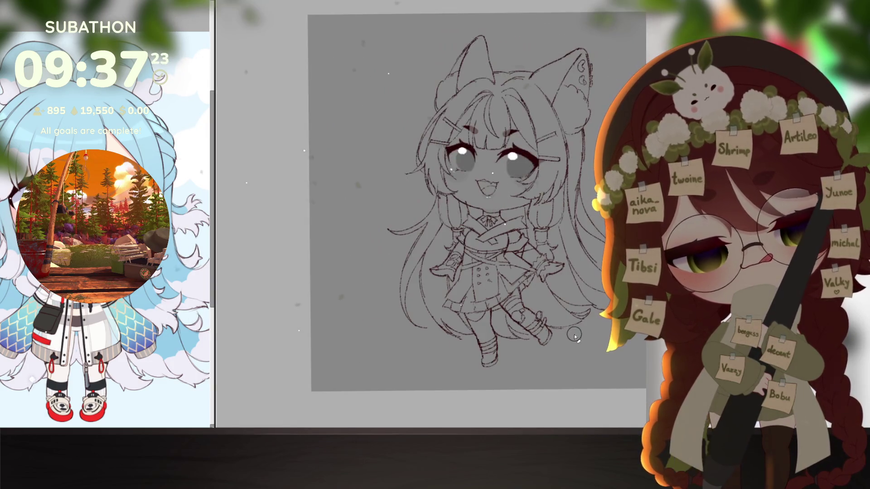
Zoom in and apply a free transform to the lassoed lower leg beside the sword
{"action": "scroll", "coordinate": [578, 347], "scroll_direction": "down", "scroll_amount": 3}
{"action": "scroll", "coordinate": [571, 353], "scroll_direction": "up", "scroll_amount": 4}
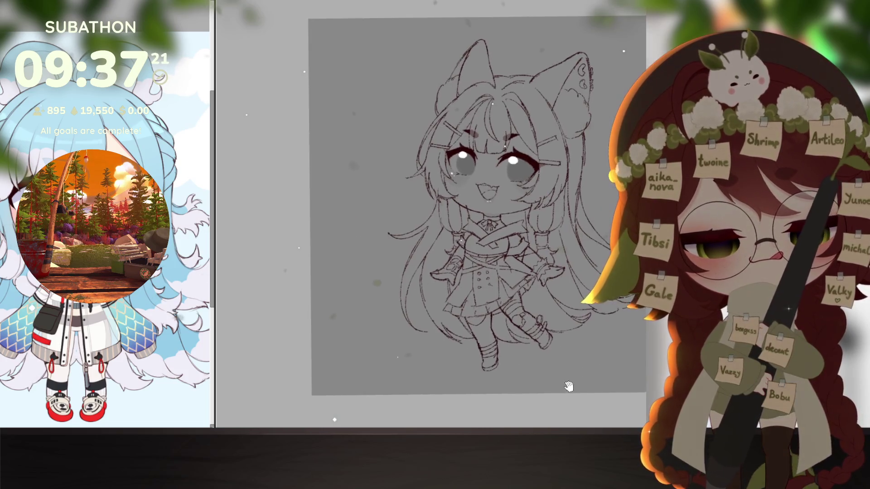
{"action": "scroll", "coordinate": [499, 367], "scroll_direction": "up", "scroll_amount": 3}
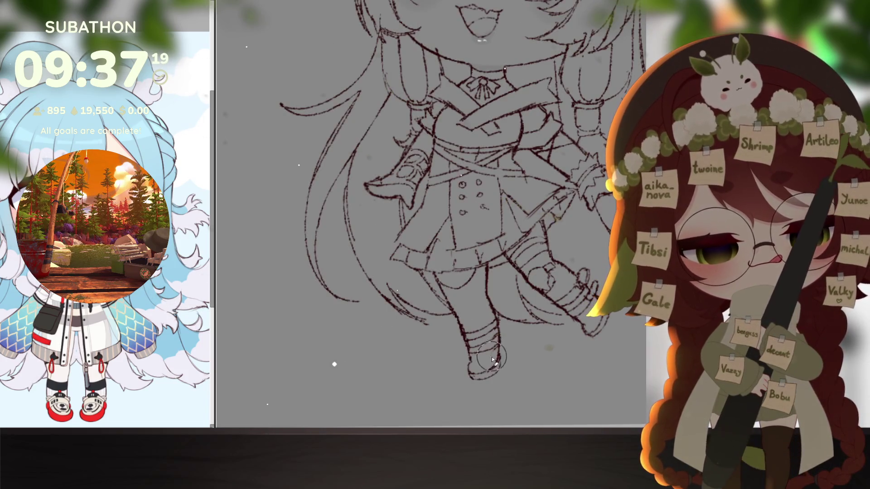
{"action": "scroll", "coordinate": [498, 358], "scroll_direction": "down", "scroll_amount": 5}
{"action": "scroll", "coordinate": [539, 372], "scroll_direction": "up", "scroll_amount": 2}
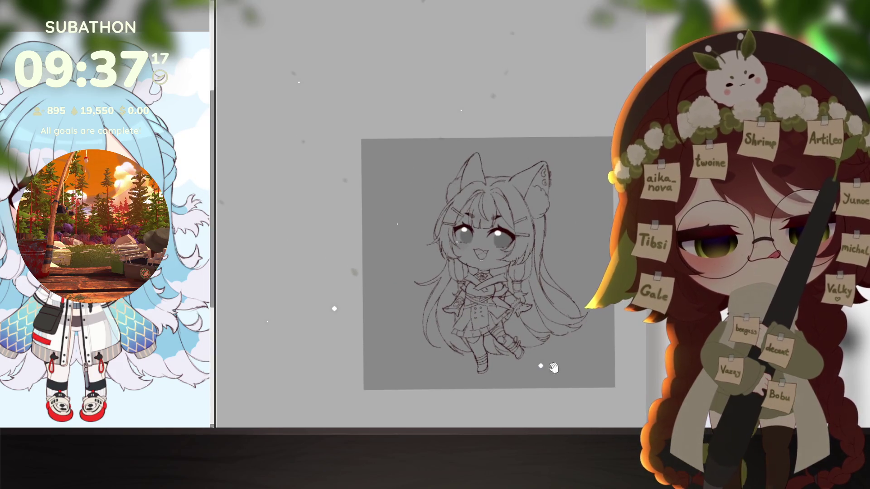
{"action": "scroll", "coordinate": [539, 356], "scroll_direction": "up", "scroll_amount": 1}
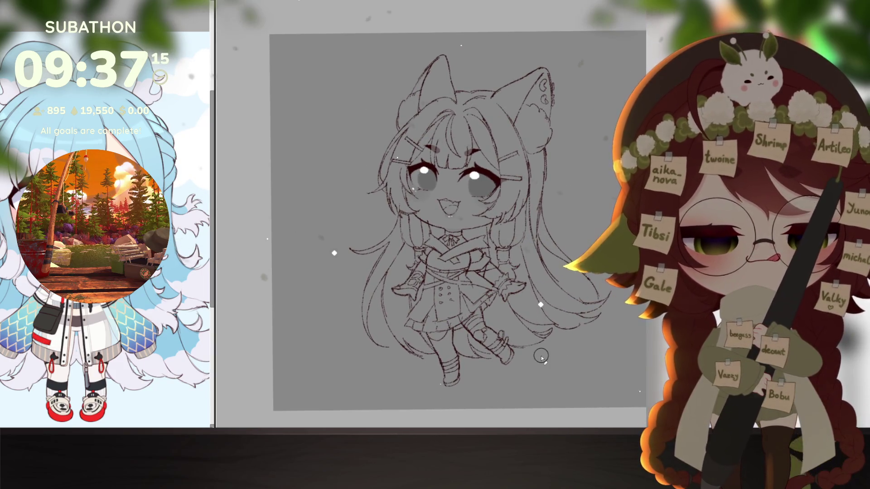
{"action": "scroll", "coordinate": [503, 340], "scroll_direction": "up", "scroll_amount": 2}
{"action": "scroll", "coordinate": [503, 340], "scroll_direction": "up", "scroll_amount": 2}
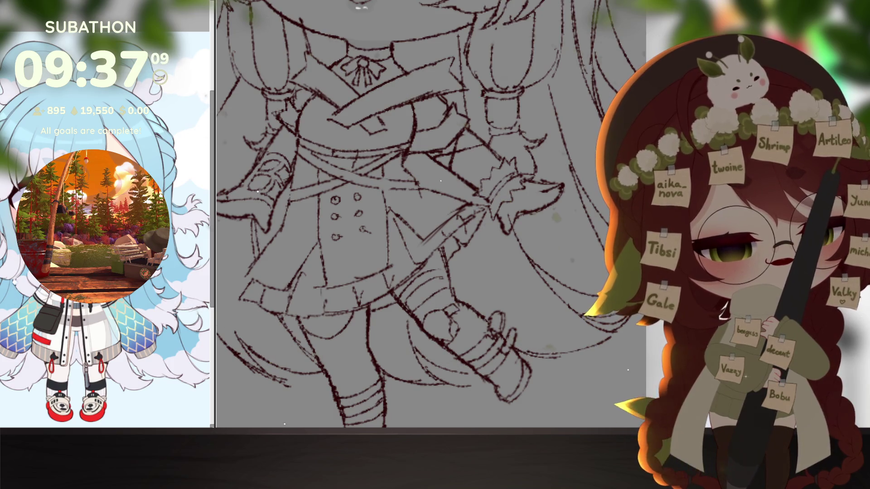
{"action": "mouse_move", "coordinate": [446, 242]}
{"action": "left_mouse_down"}
{"action": "mouse_move", "coordinate": [433, 284]}
{"action": "mouse_move", "coordinate": [482, 327]}
{"action": "mouse_move", "coordinate": [462, 247]}
{"action": "left_mouse_up"}
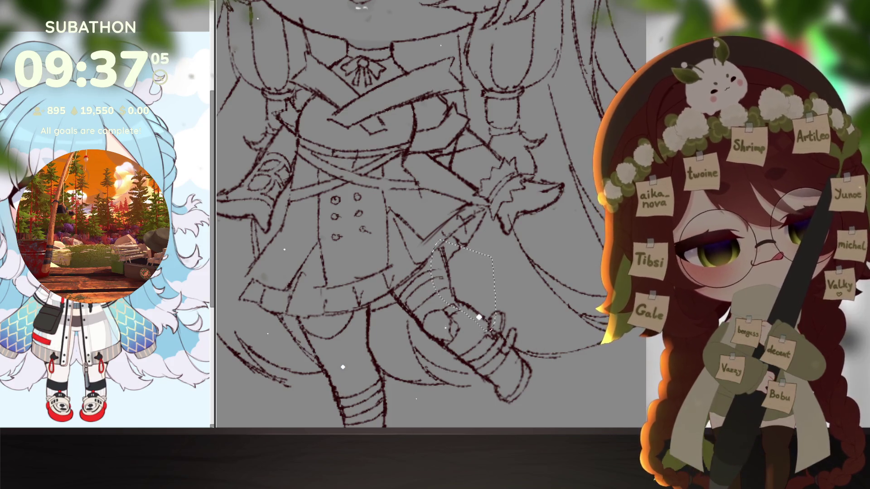
{"action": "key", "text": "ctrl+t"}
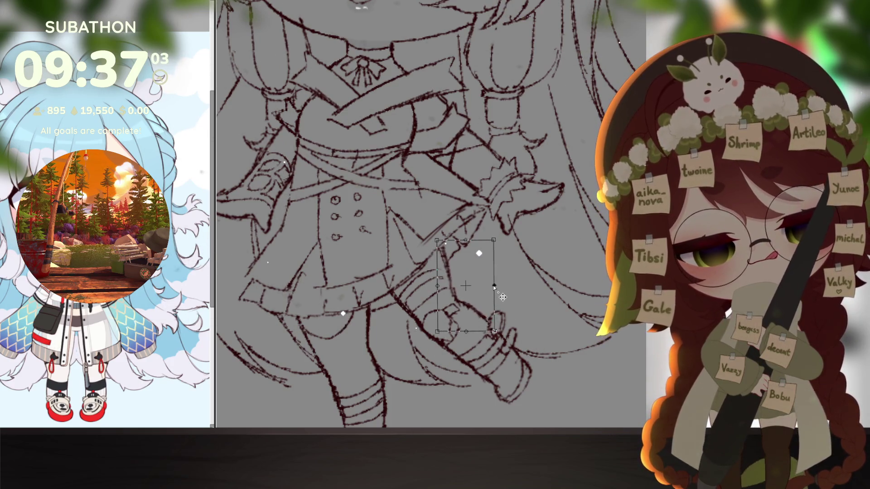
{"action": "key", "text": "Return"}
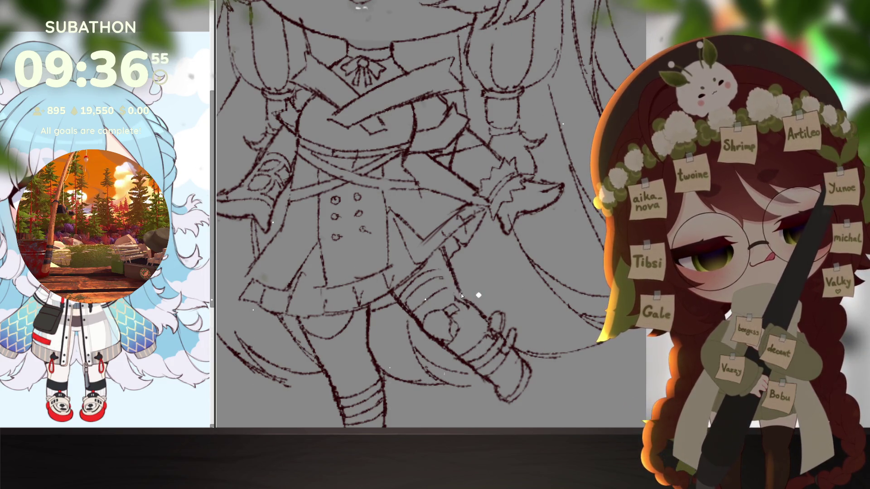
Erase part of the boot outline, then return the view to the upright whole sketch
{"action": "left_click_drag", "start_coordinate": [461, 295], "coordinate": [445, 259]}
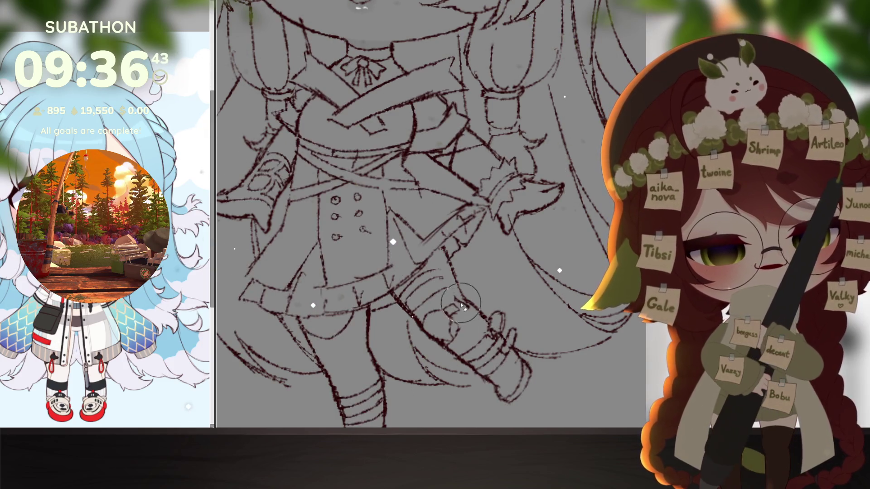
{"action": "left_click_drag", "start_coordinate": [461, 307], "coordinate": [465, 272]}
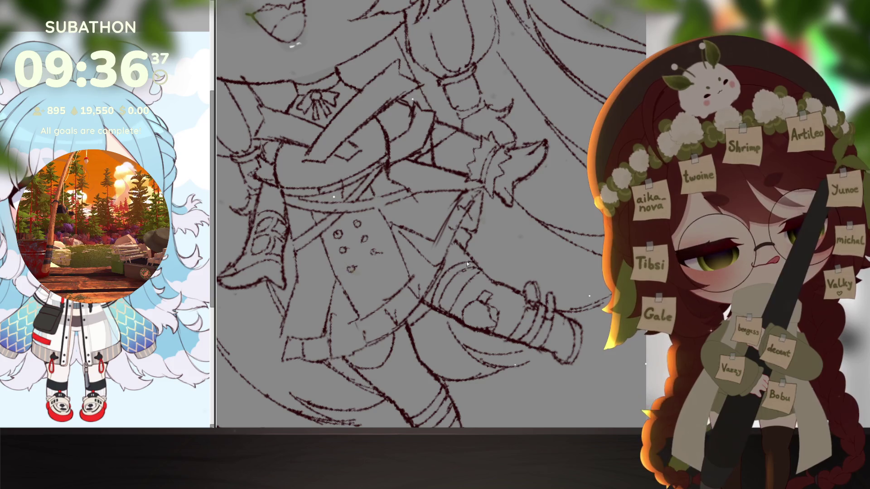
{"action": "scroll", "coordinate": [443, 315], "scroll_direction": "down", "scroll_amount": 5}
{"action": "left_click_drag", "start_coordinate": [481, 314], "coordinate": [559, 313]}
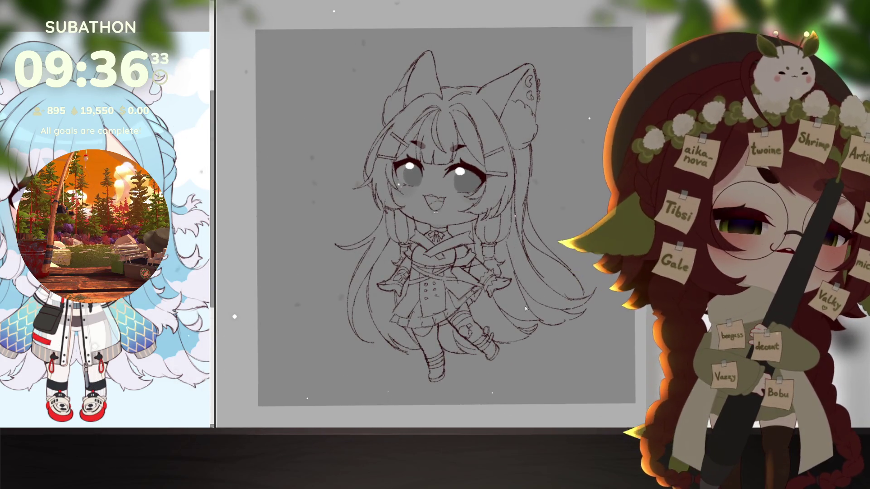